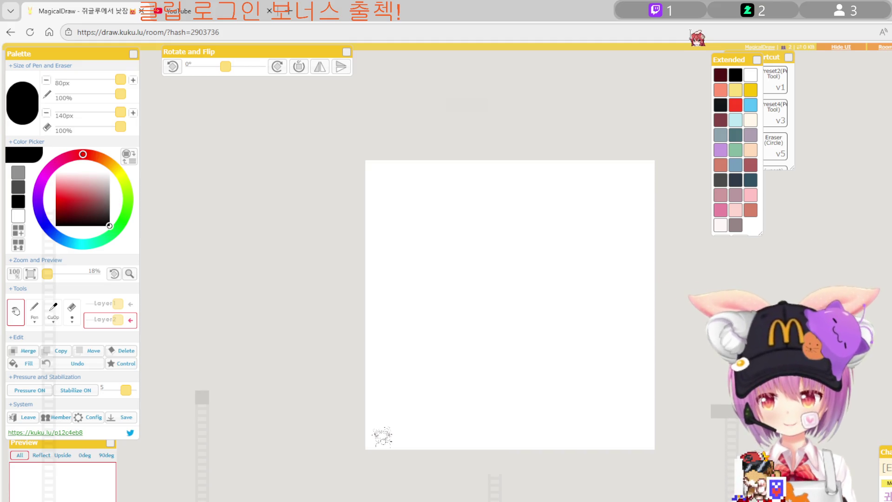
# Switch to the YouTube tab and play the featured 'ぼくらのなぞなぞ' music video.
pyautogui.click(235, 11)
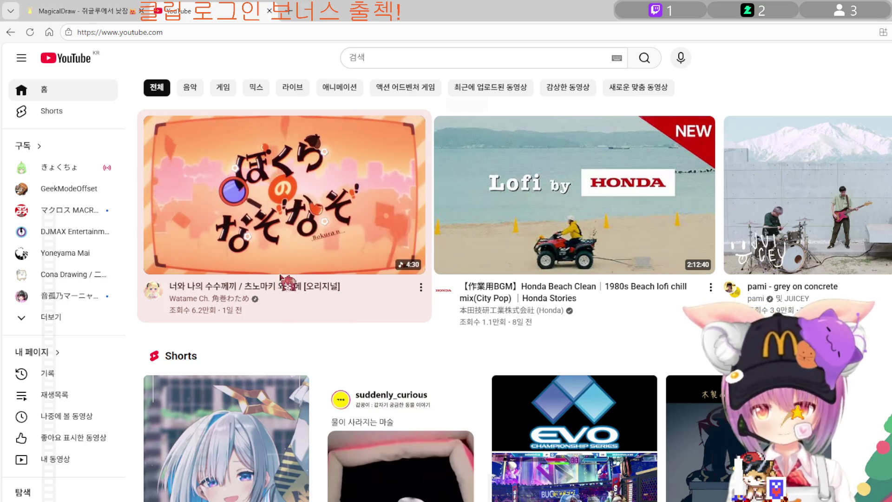
pyautogui.click(297, 254)
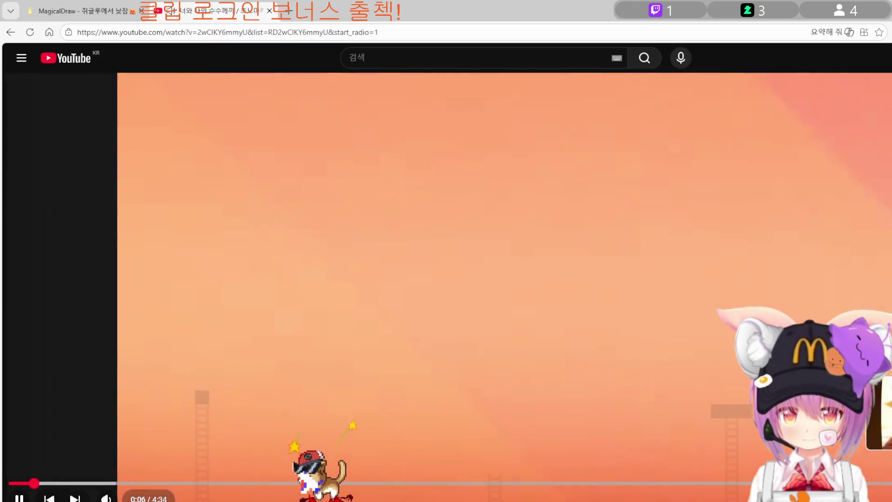
# Leave the video playing on its watch page and go back to the MagicalDraw room.
pyautogui.scroll(-6, 637, 489)
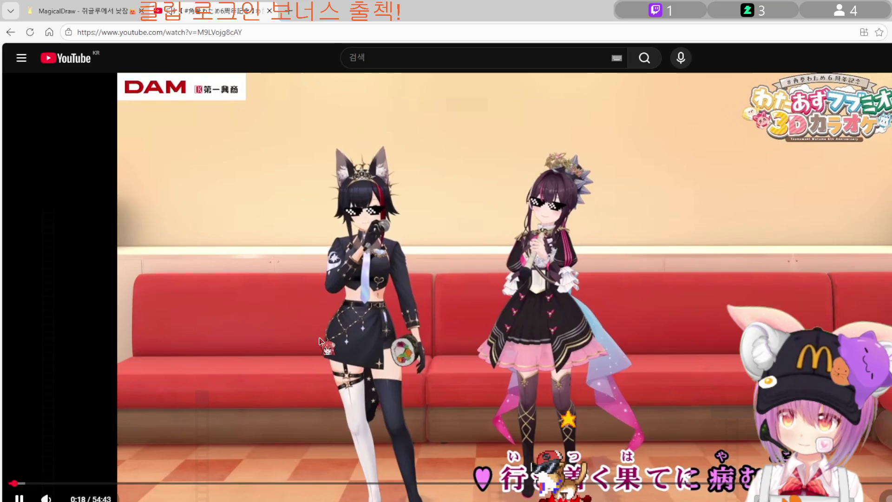
pyautogui.click(105, 13)
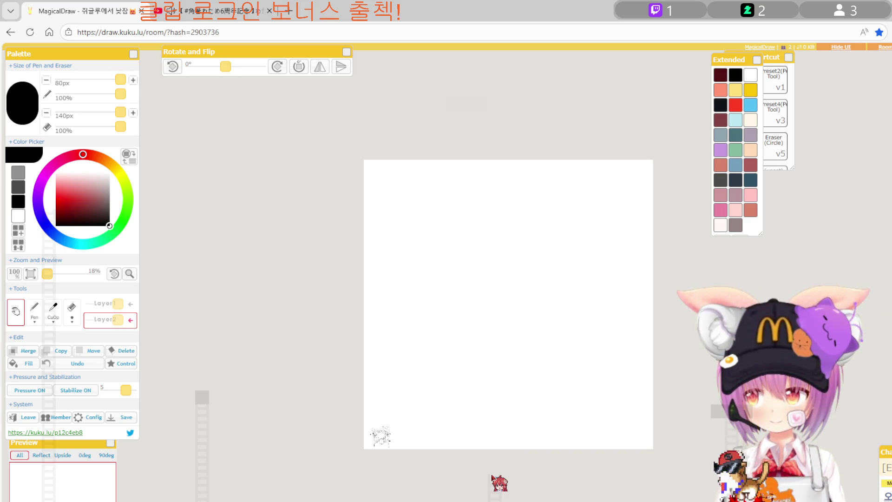
pyautogui.scroll(3, 508, 304)
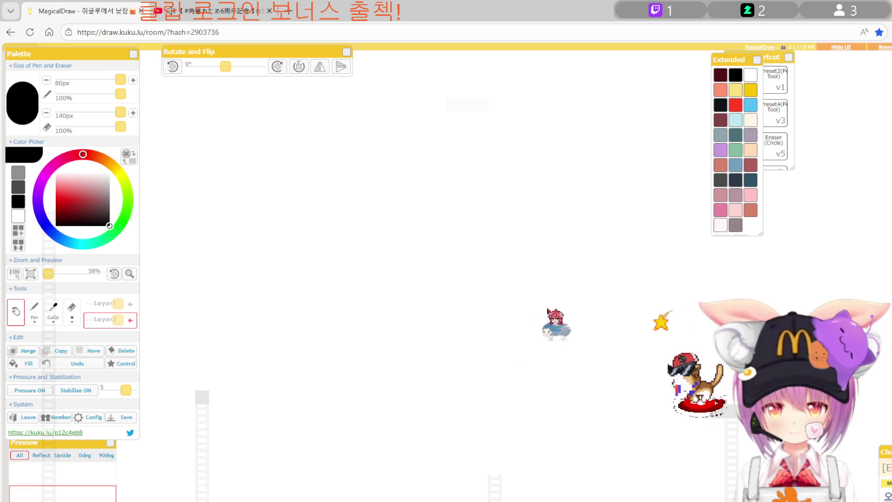
# Close the Extended palette, move the Virtual Shortcut panel aside, and show the room Control settings.
pyautogui.click(757, 59)
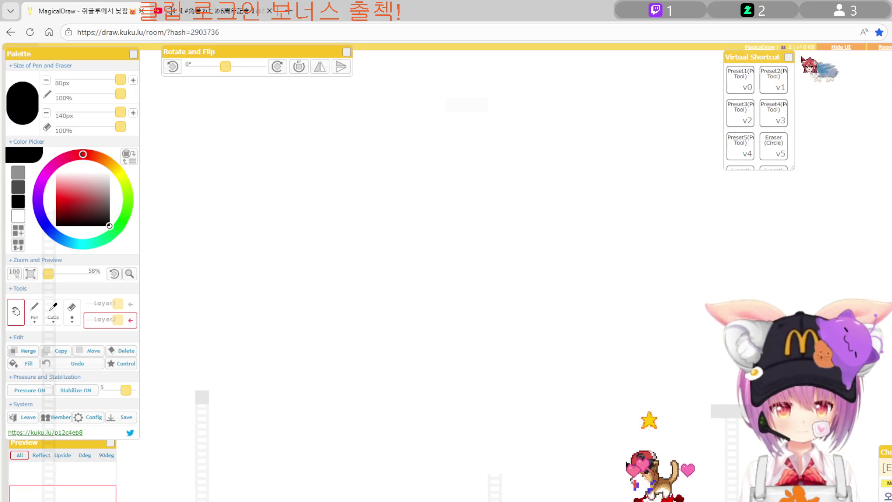
pyautogui.moveTo(739, 57); pyautogui.dragTo(891, 60)
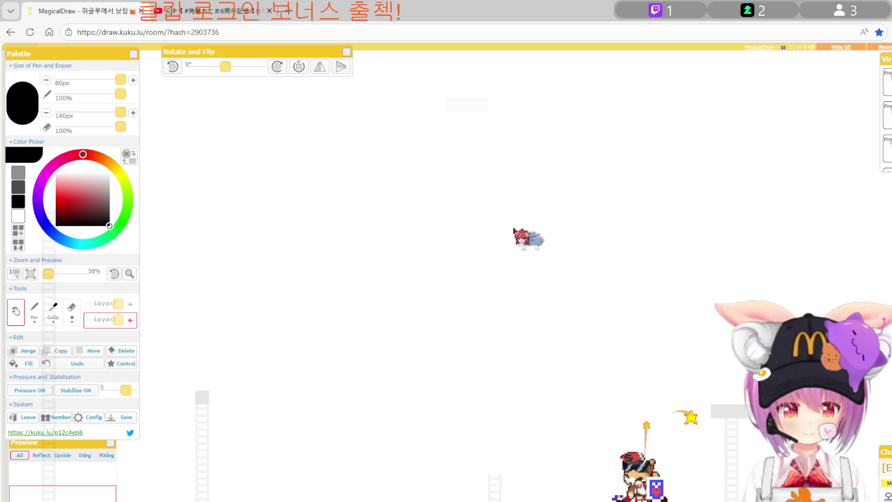
pyautogui.moveTo(511, 260); pyautogui.dragTo(580, 353)
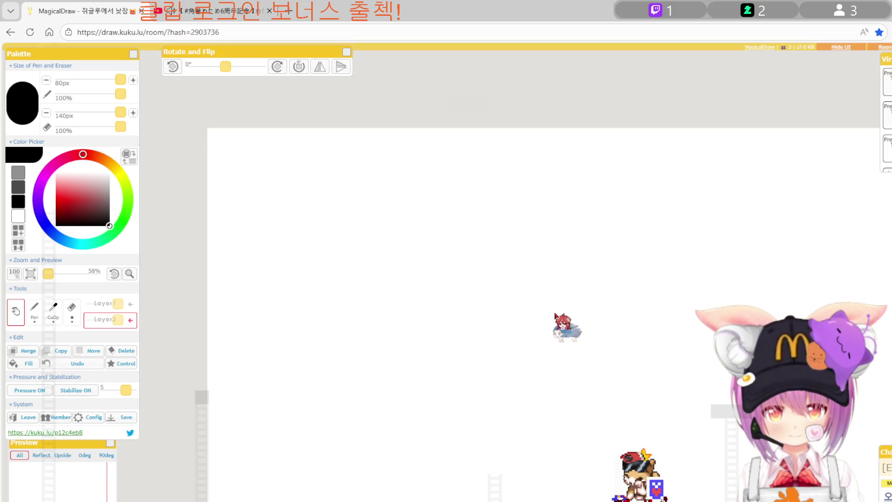
pyautogui.scroll(1, 515, 309)
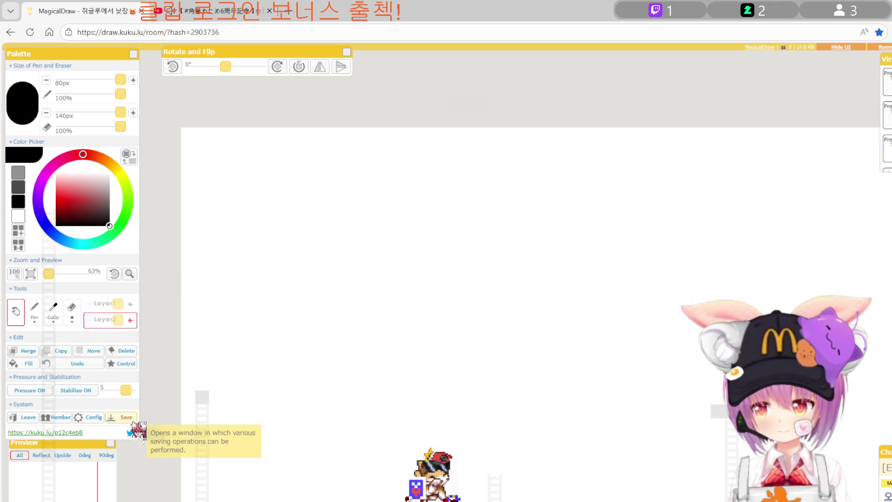
pyautogui.click(132, 365)
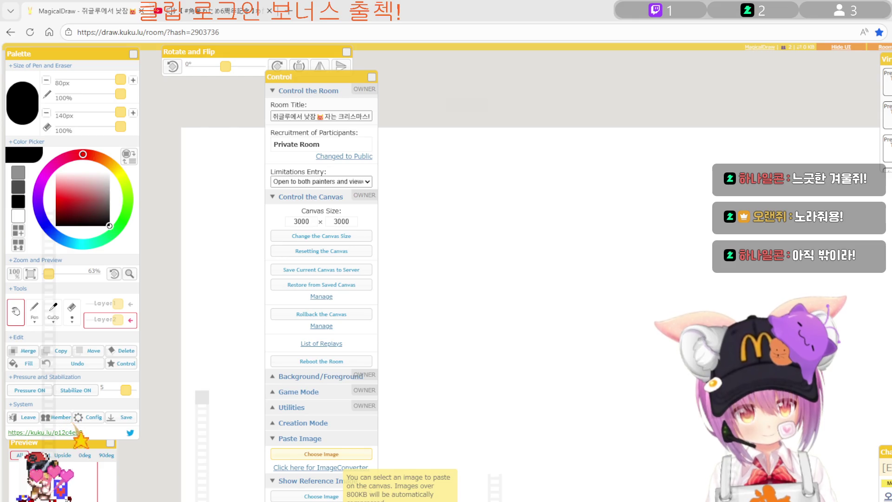
# Choose the rough girl sketch through Paste Image, discarding the wrongly picked picture.
pyautogui.click(320, 454)
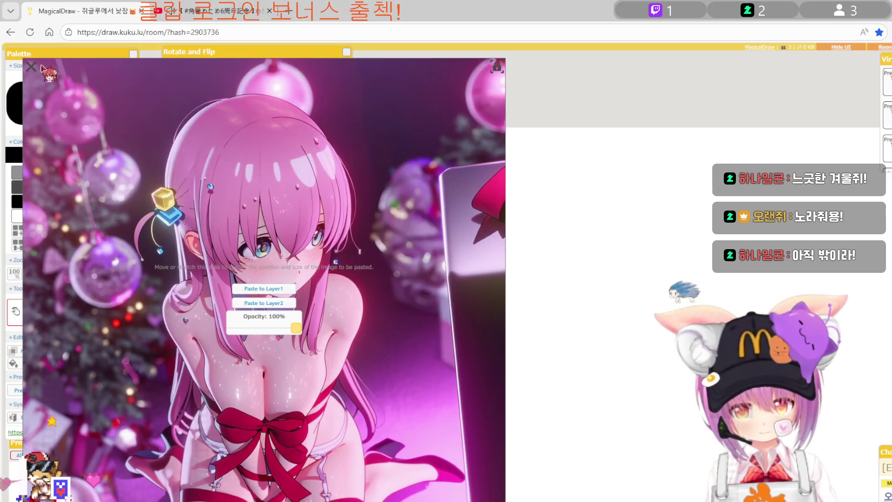
pyautogui.click(30, 66)
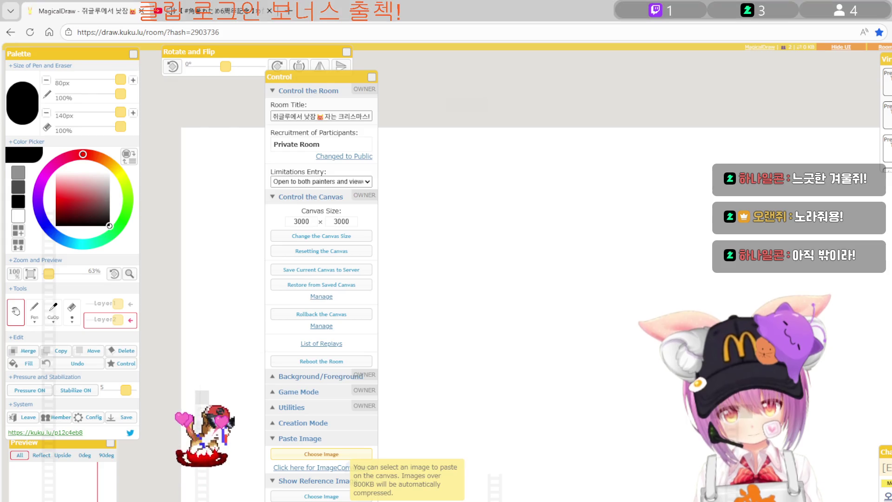
pyautogui.click(343, 454)
# Position and enlarge the sketch overlay across the canvas and paste it into Layer2.
pyautogui.moveTo(154, 154); pyautogui.dragTo(455, 220)
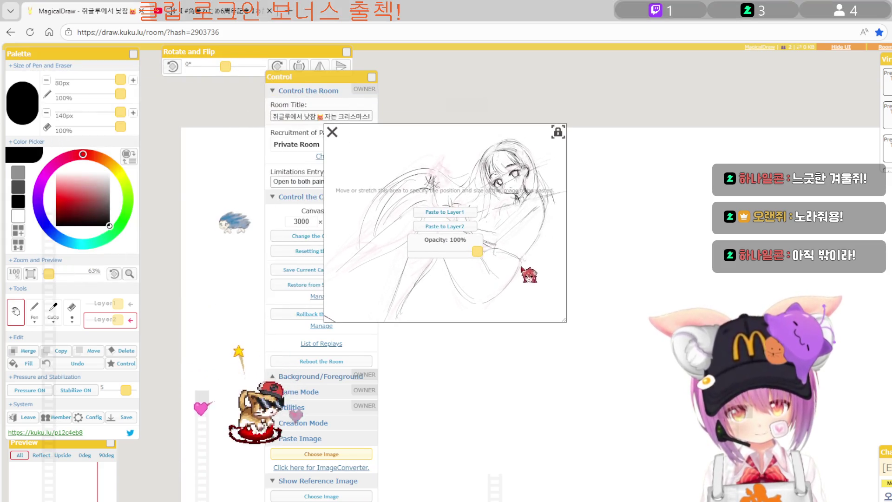
pyautogui.click(371, 77)
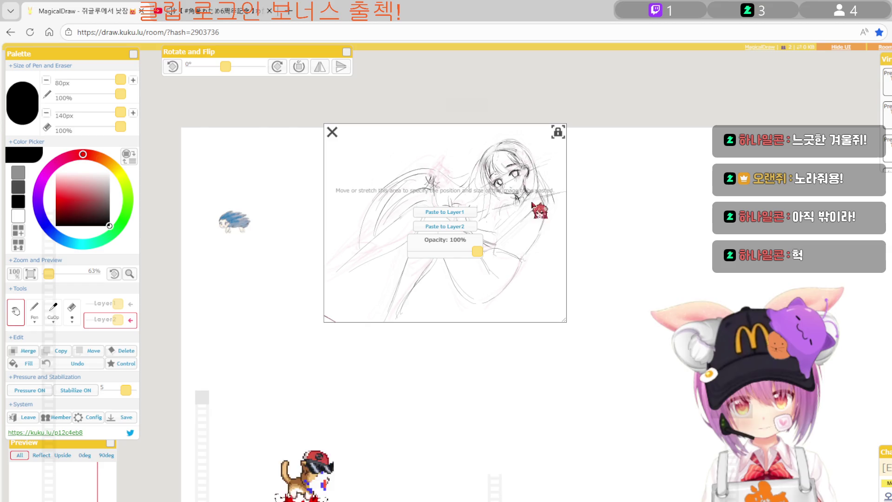
pyautogui.moveTo(537, 249); pyautogui.dragTo(409, 258)
pyautogui.moveTo(441, 323)
pyautogui.mouseDown()
pyautogui.moveTo(607, 391)
pyautogui.moveTo(575, 415)
pyautogui.mouseUp()
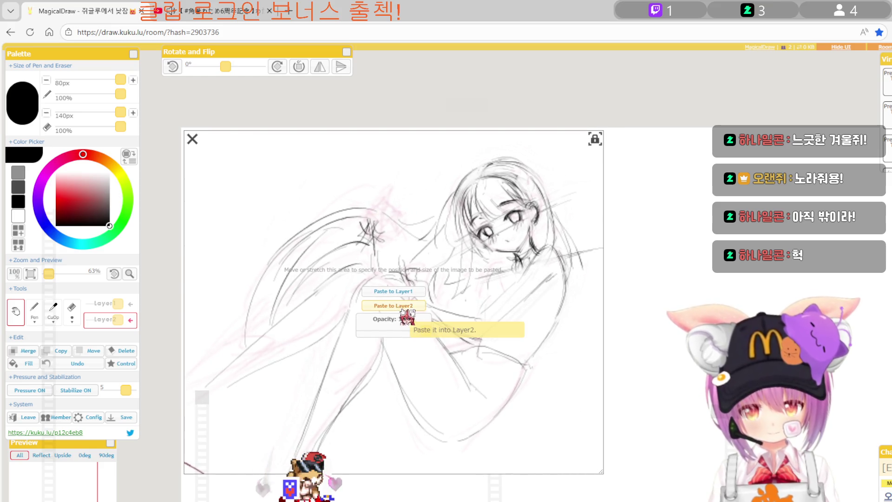
pyautogui.click(417, 306)
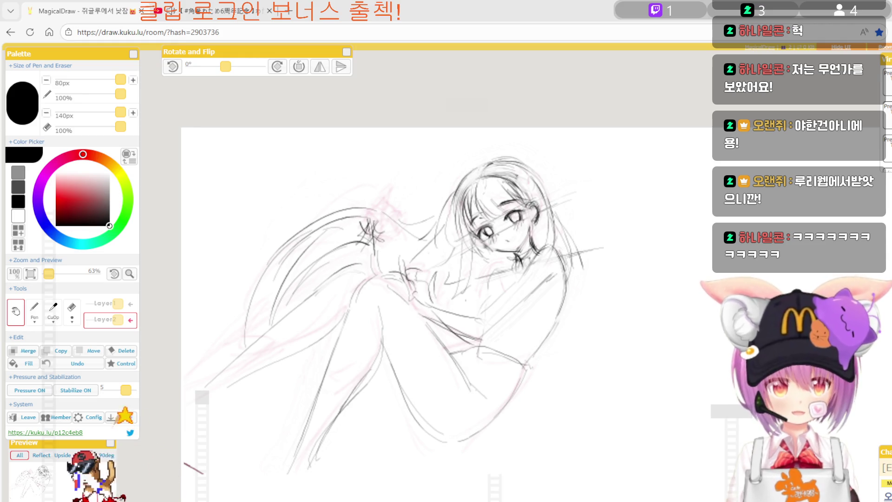
# Zoom in and back out to inspect the pasted rough sketch.
pyautogui.scroll(1, 556, 256)
pyautogui.scroll(2, 543, 232)
pyautogui.scroll(2, 529, 204)
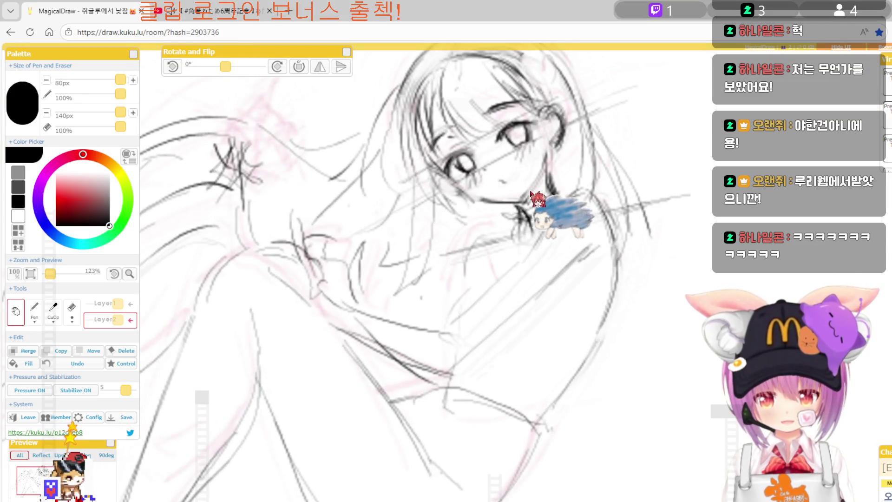
pyautogui.scroll(-2, 511, 256)
pyautogui.scroll(-1, 472, 248)
pyautogui.scroll(-1, 371, 265)
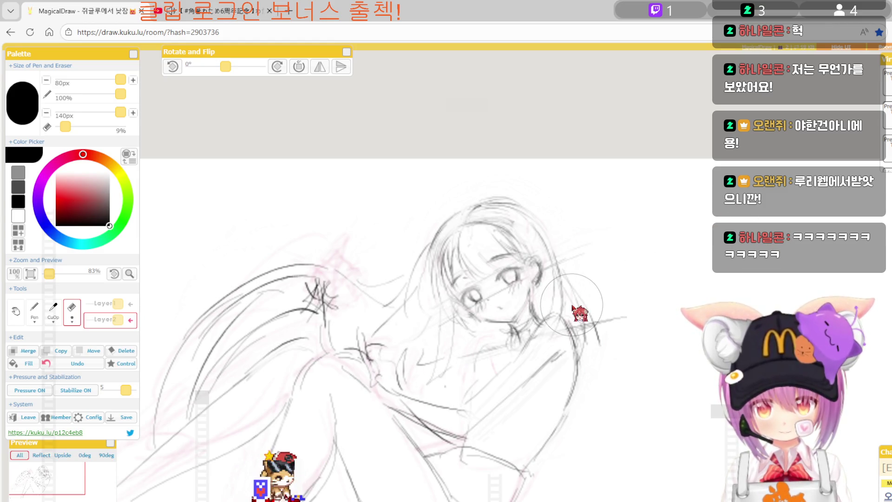
# Switch to a 5px pen, zoom in on the girl's face, and tilt the view to -40°.
pyautogui.scroll(1, 514, 311)
pyautogui.scroll(2, 514, 311)
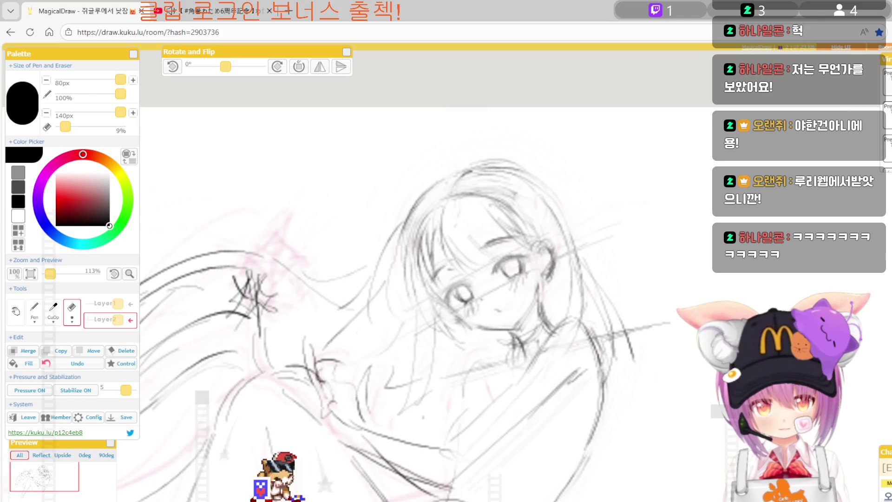
pyautogui.press('p')
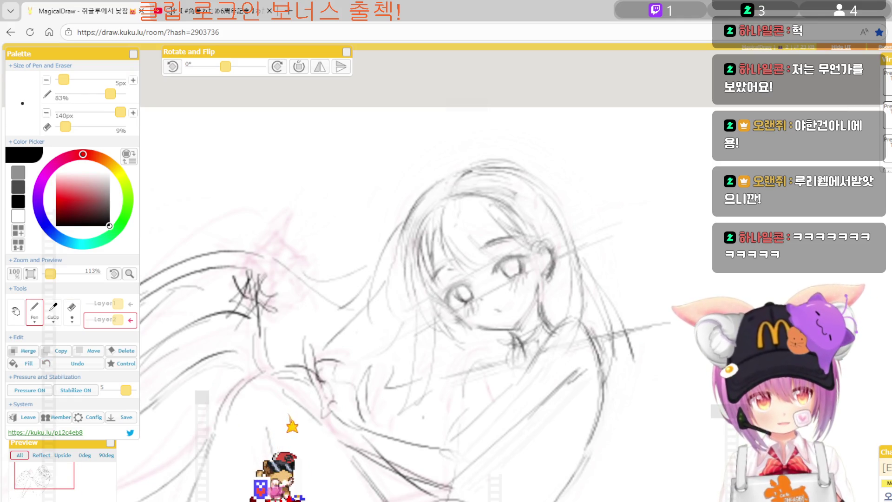
pyautogui.scroll(1, 509, 237)
pyautogui.scroll(2, 509, 236)
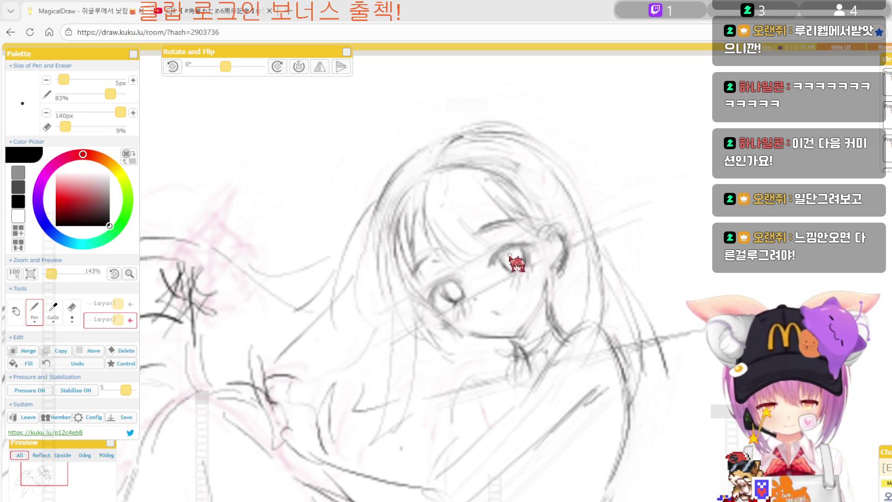
pyautogui.scroll(1, 501, 274)
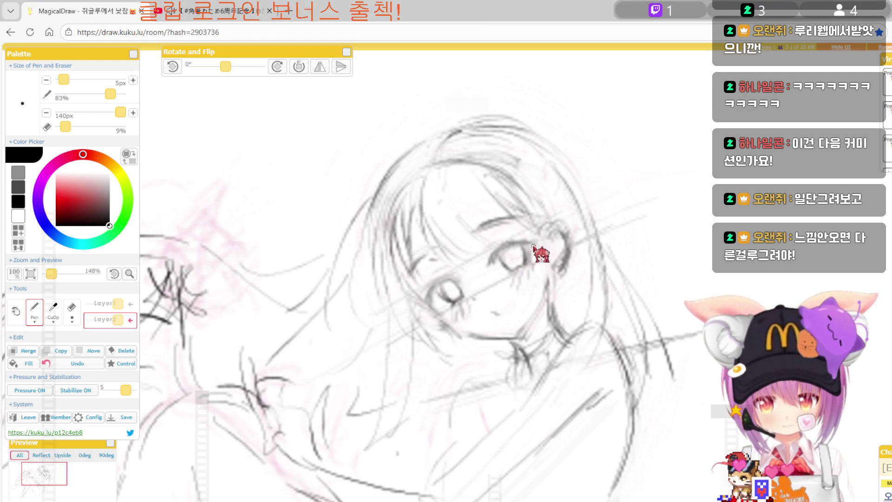
pyautogui.scroll(1, 531, 231)
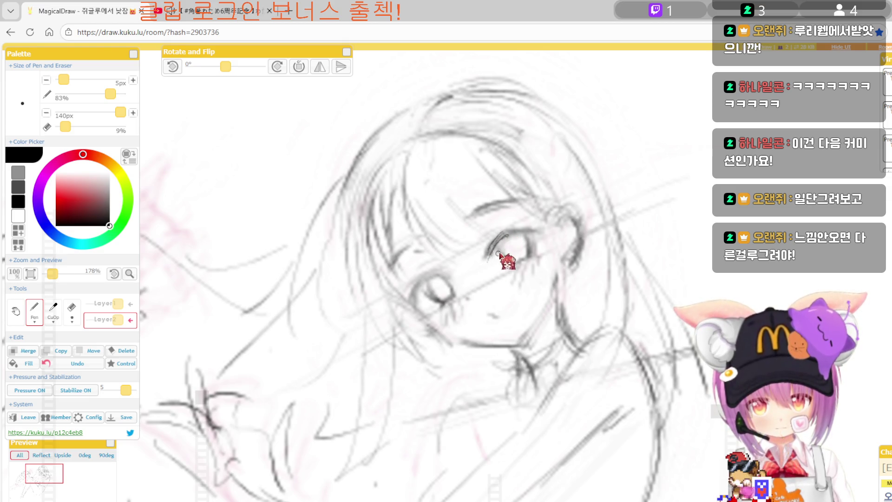
pyautogui.press('Left')
pyautogui.press('Left')
pyautogui.press('Left')
pyautogui.press('Left')
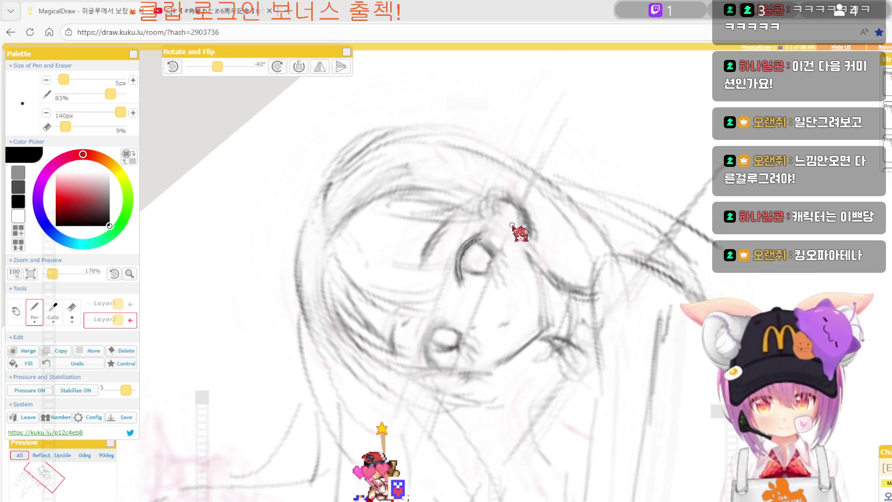
pyautogui.moveTo(586, 134); pyautogui.dragTo(546, 239)
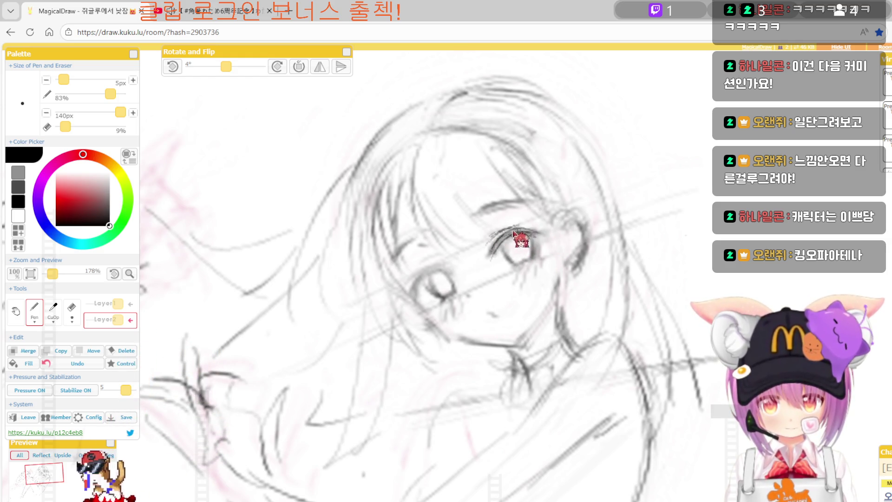
# Faintly erase stray lines around the eye with a 6% eraser, adjusting the view tilt.
pyautogui.press('e')
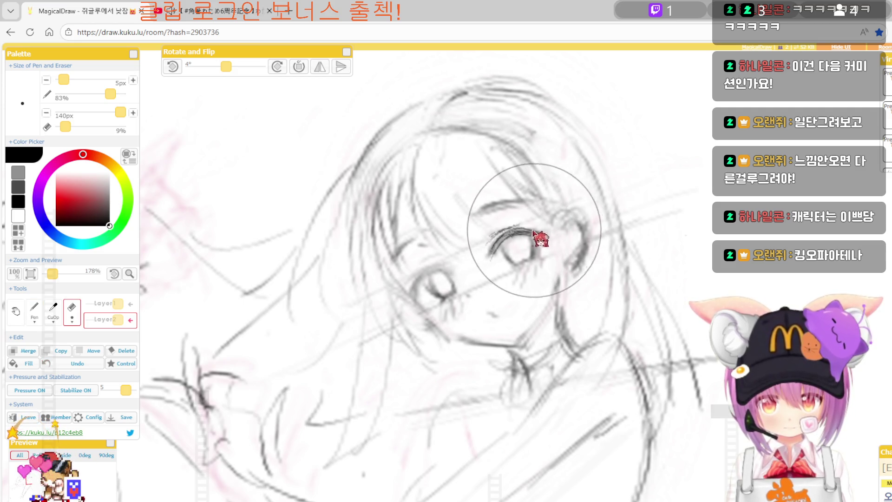
pyautogui.click(62, 127)
pyautogui.press('q')
pyautogui.moveTo(455, 273); pyautogui.dragTo(469, 265)
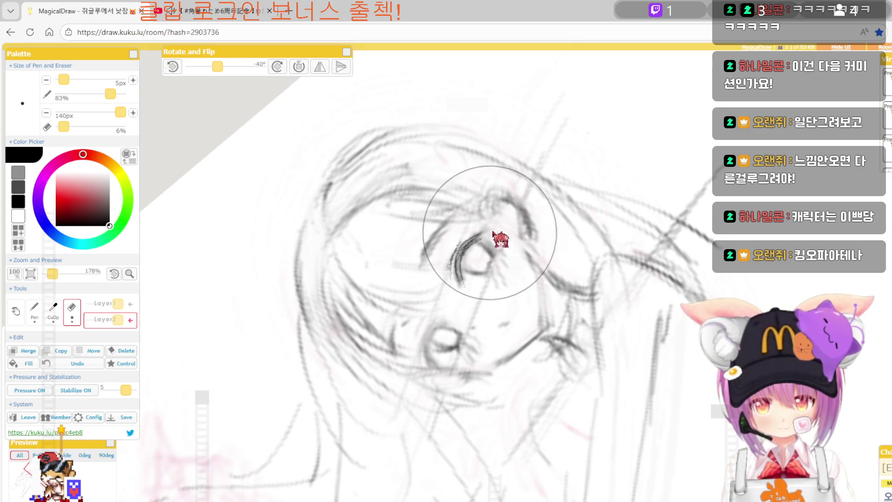
pyautogui.press('p')
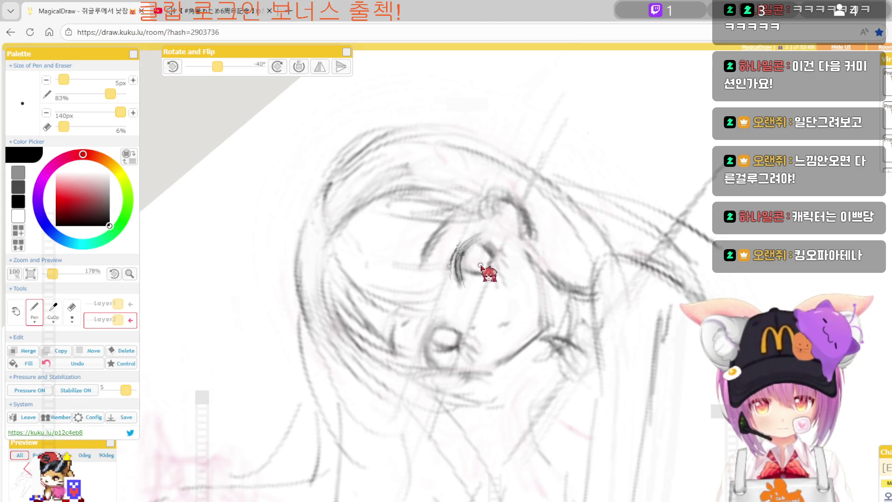
pyautogui.moveTo(463, 265); pyautogui.dragTo(448, 265)
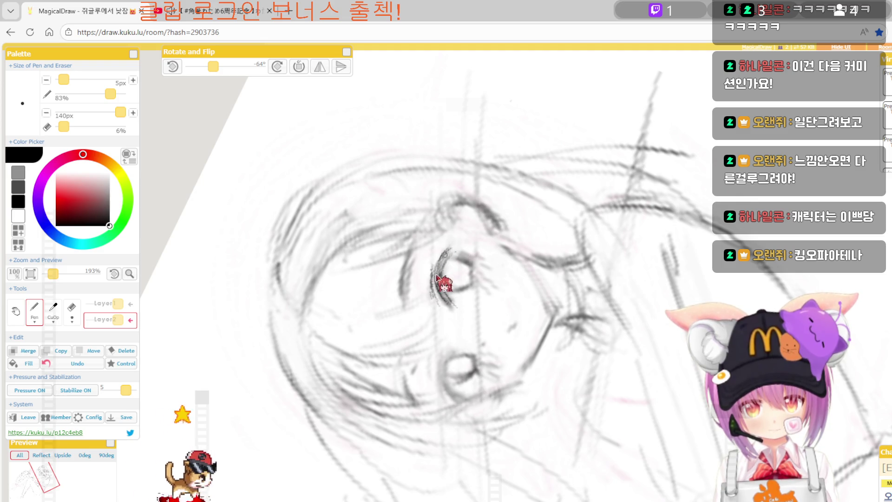
pyautogui.moveTo(446, 255)
pyautogui.mouseDown()
pyautogui.moveTo(552, 256)
pyautogui.moveTo(555, 241)
pyautogui.mouseUp()
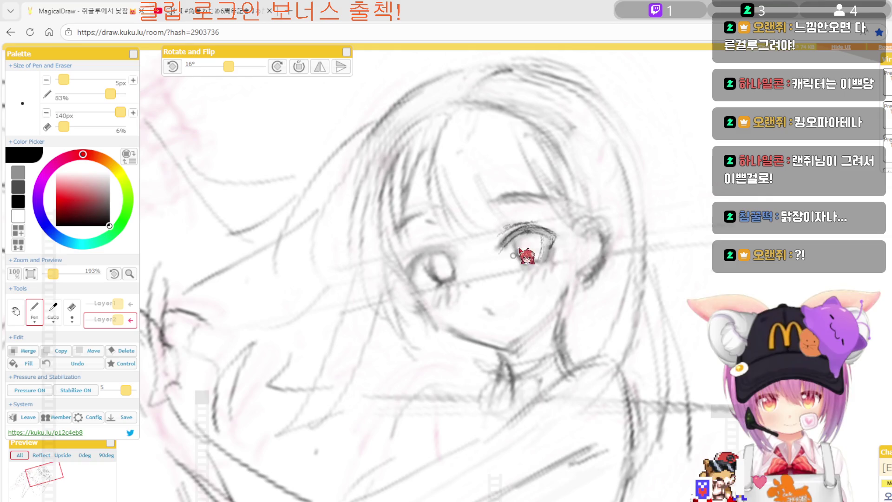
# Trace clean pen lines along the right eye's edges and an arc over the left eye.
pyautogui.moveTo(519, 243); pyautogui.dragTo(525, 266)
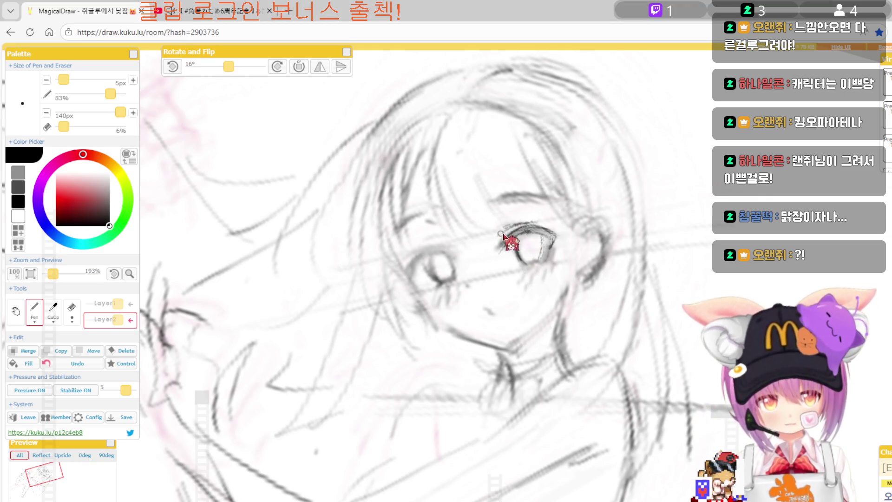
pyautogui.press('p')
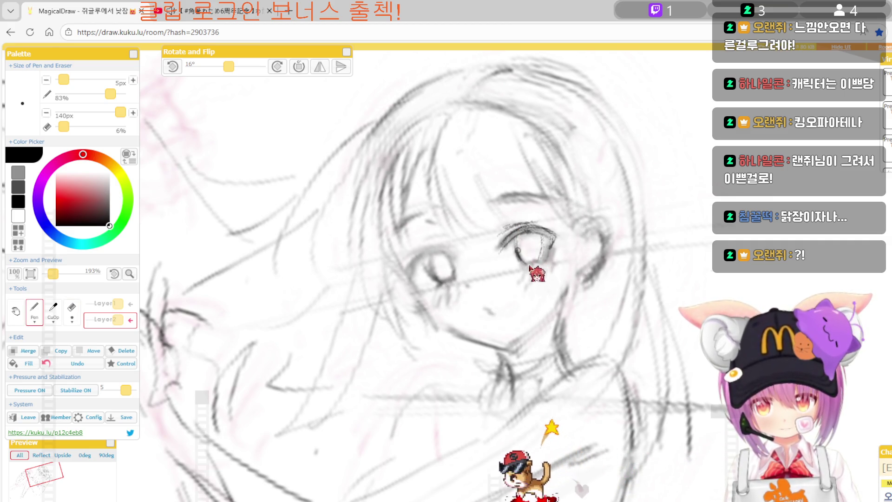
pyautogui.moveTo(541, 260); pyautogui.dragTo(541, 239)
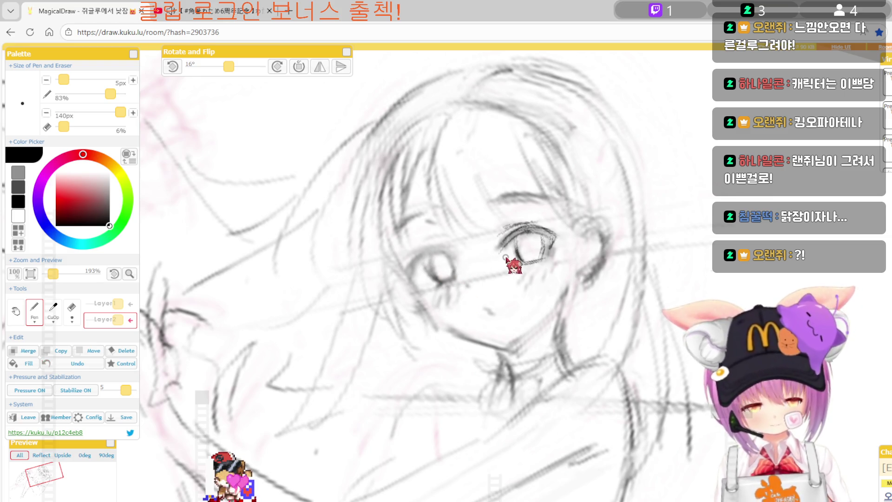
pyautogui.moveTo(525, 234); pyautogui.dragTo(522, 240)
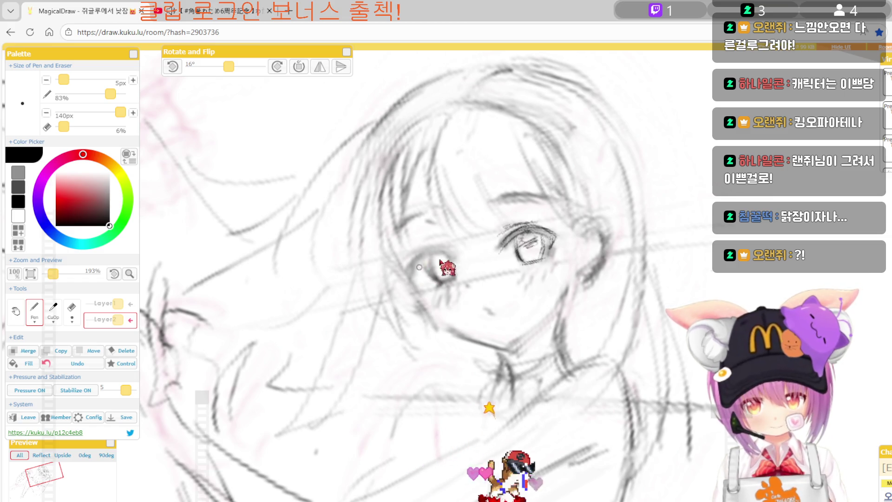
pyautogui.moveTo(417, 264); pyautogui.dragTo(453, 265)
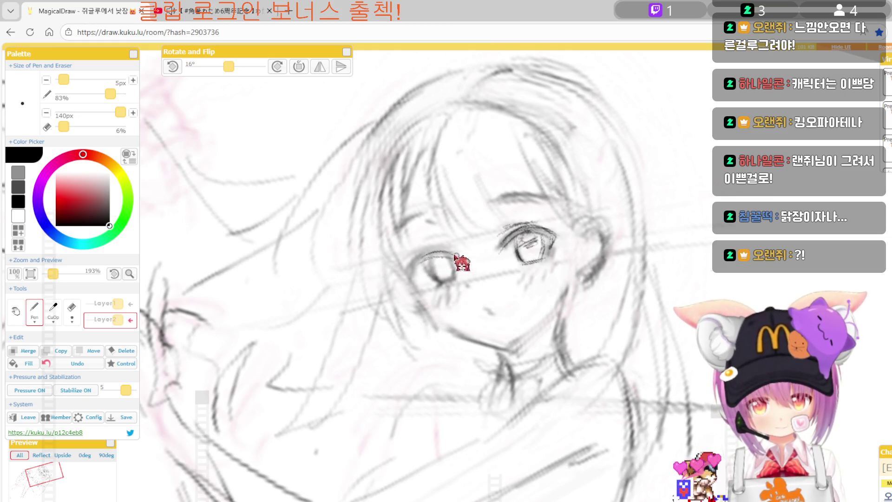
# Mirror and rotate the canvas view, toggle pen and eraser, then bring up the karaoke video.
pyautogui.press('h')
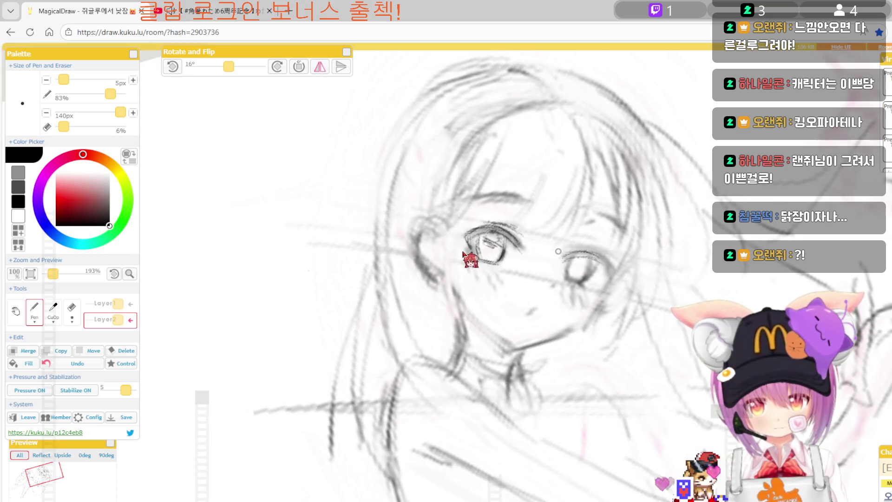
pyautogui.press('r')
pyautogui.press('r')
pyautogui.press('r')
pyautogui.press('e')
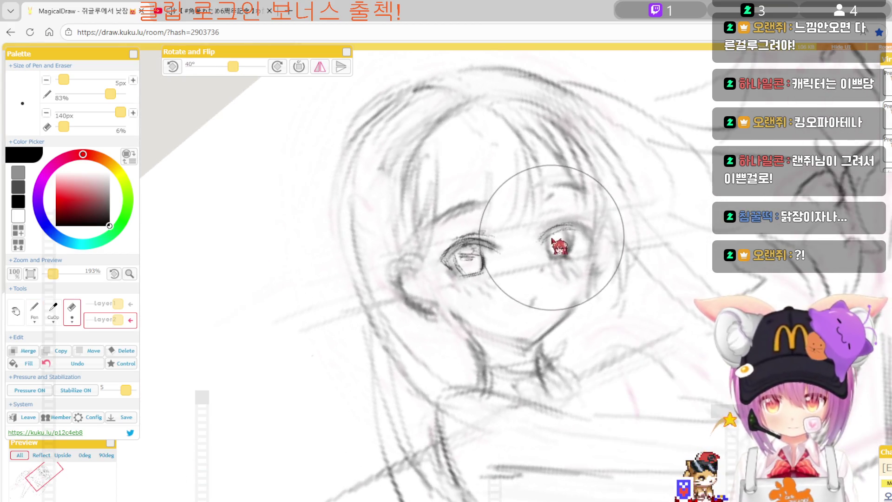
pyautogui.press('p')
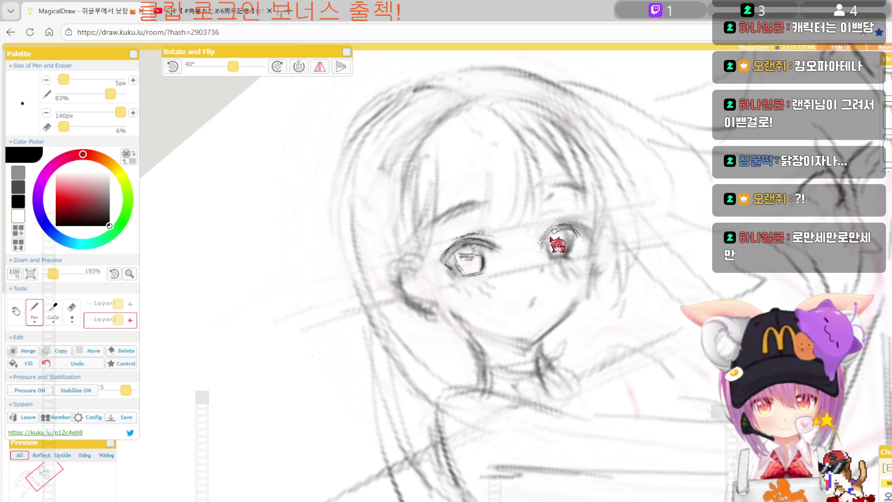
pyautogui.press('e')
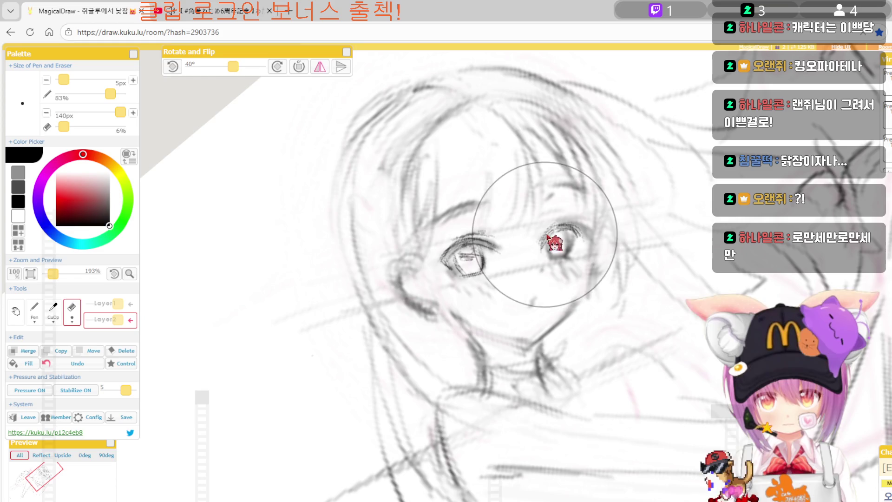
pyautogui.press('e')
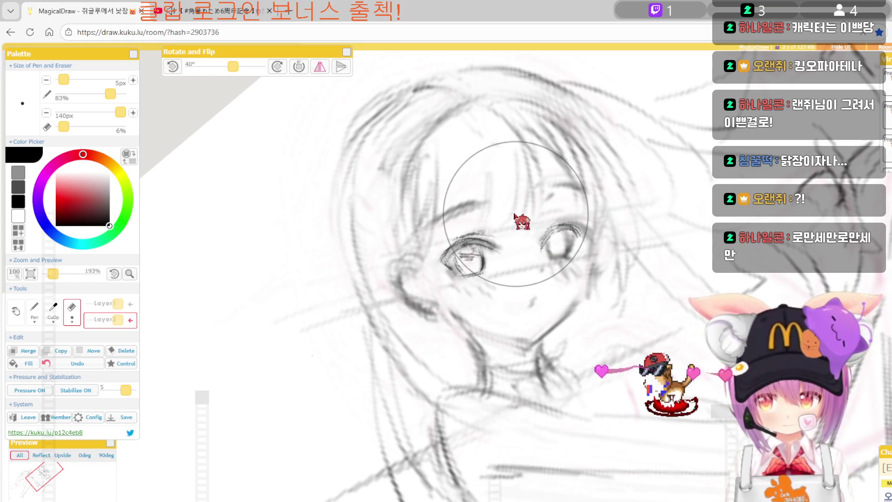
pyautogui.click(236, 11)
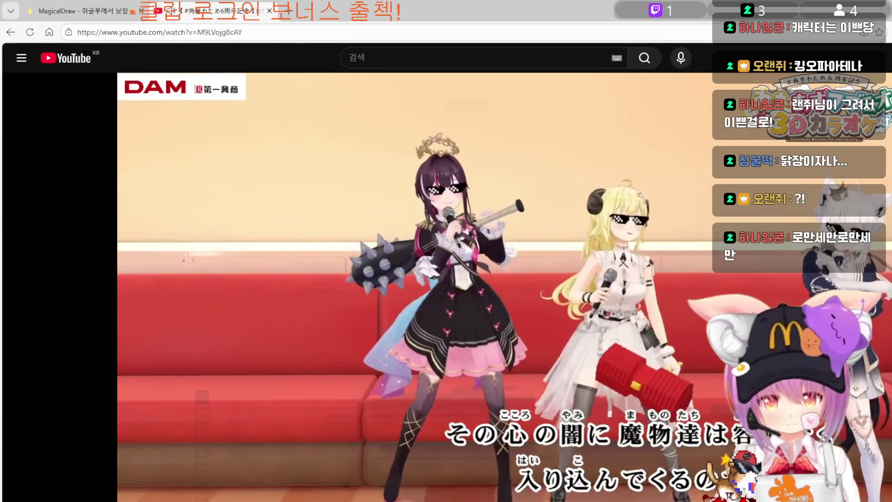
# Show the karaoke video in a narrowed split pane with the MagicalDraw canvas beside it.
pyautogui.click(865, 31)
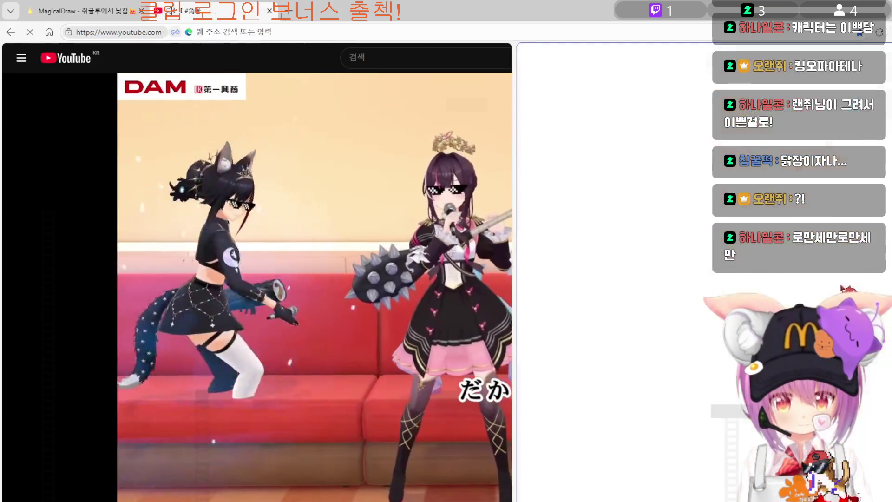
pyautogui.moveTo(514, 269)
pyautogui.mouseDown()
pyautogui.moveTo(271, 394)
pyautogui.moveTo(238, 394)
pyautogui.mouseUp()
pyautogui.click(565, 286)
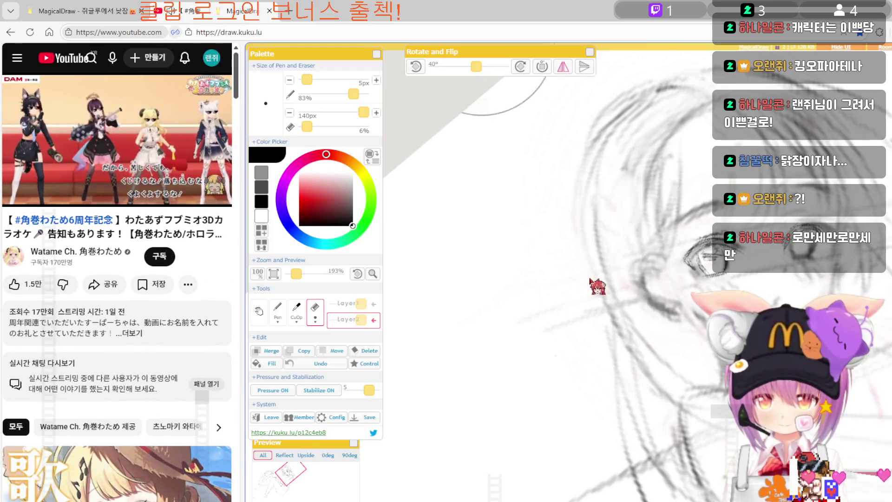
pyautogui.click(259, 311)
pyautogui.moveTo(641, 292)
pyautogui.mouseDown()
pyautogui.moveTo(603, 321)
pyautogui.moveTo(579, 318)
pyautogui.moveTo(666, 309)
pyautogui.moveTo(596, 248)
pyautogui.mouseUp()
# Redraw the eye outlines alternating pen and eraser, mirroring the canvas to check and flipping back.
pyautogui.press('p')
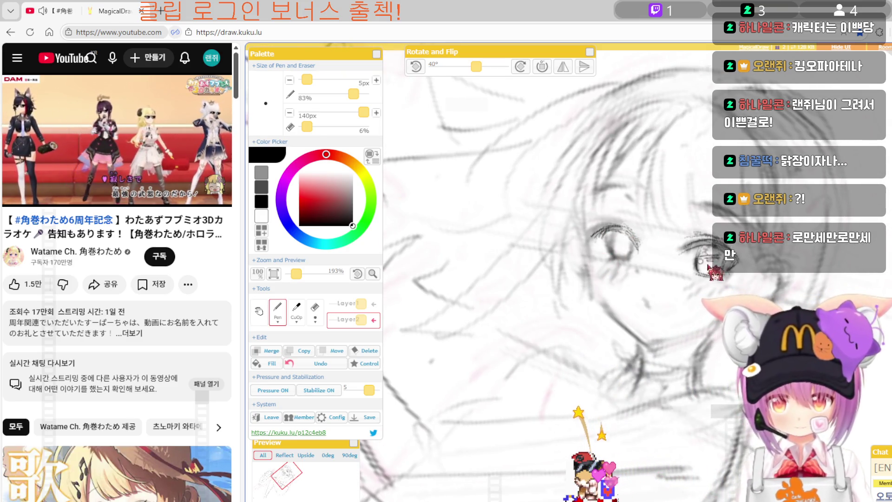
pyautogui.press('h')
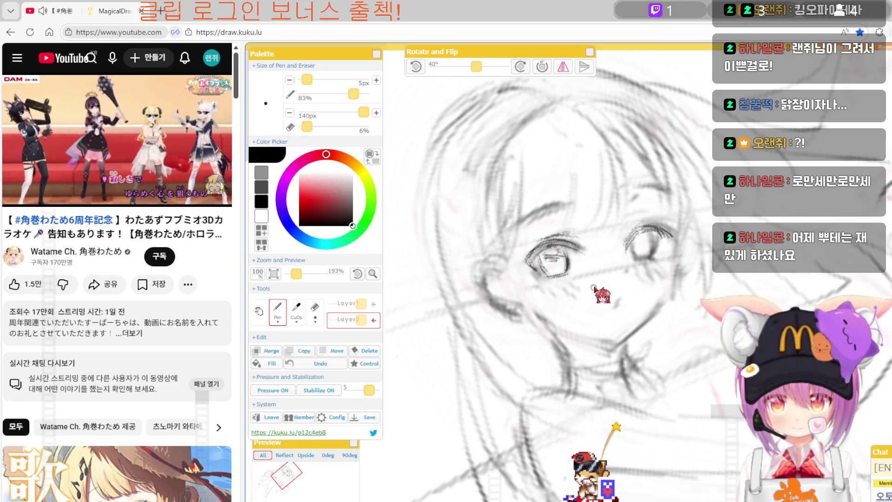
pyautogui.press('e')
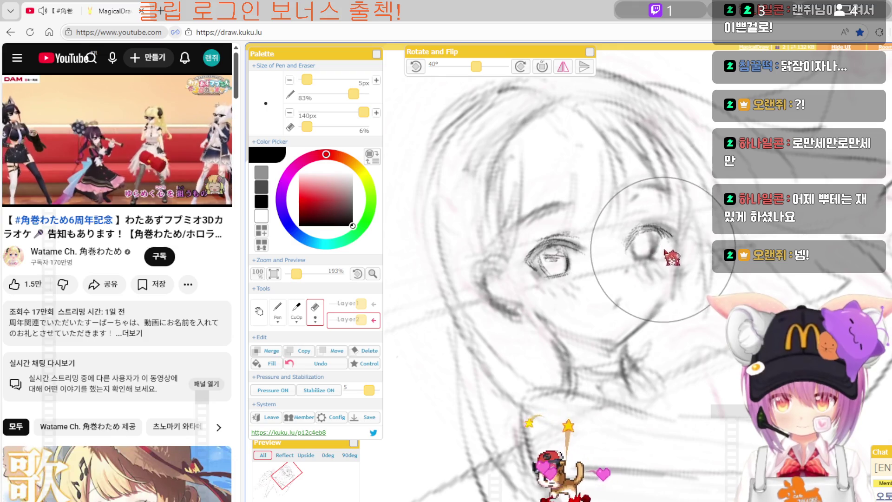
pyautogui.press('p')
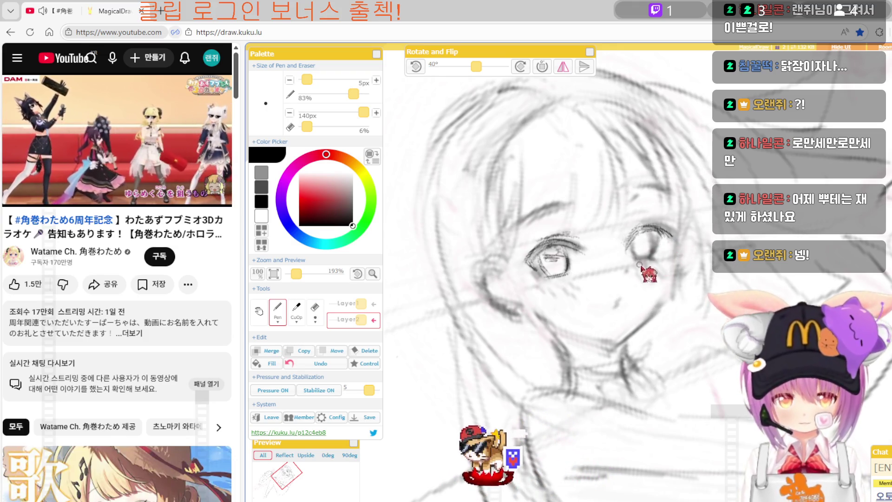
pyautogui.press('h')
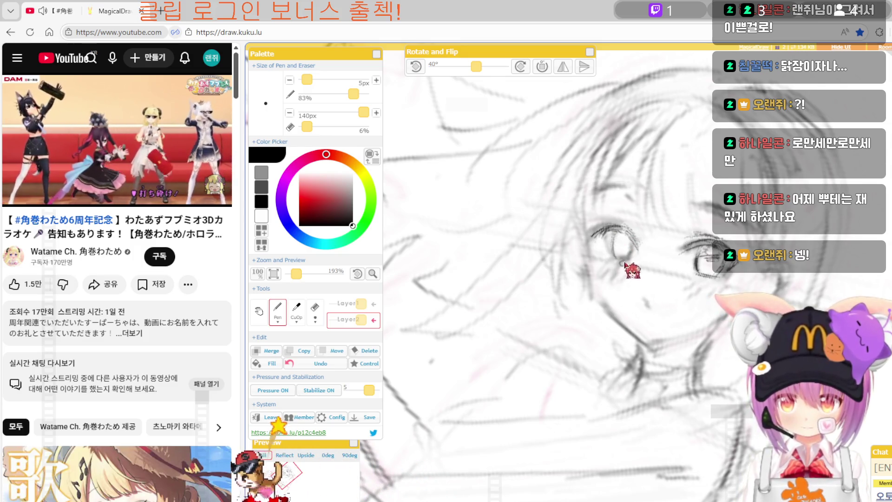
pyautogui.press('e')
pyautogui.press('p')
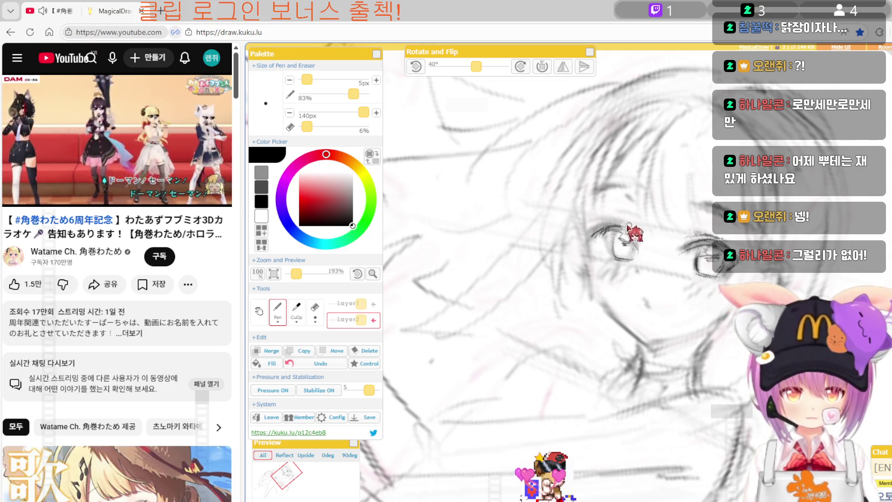
pyautogui.press('h')
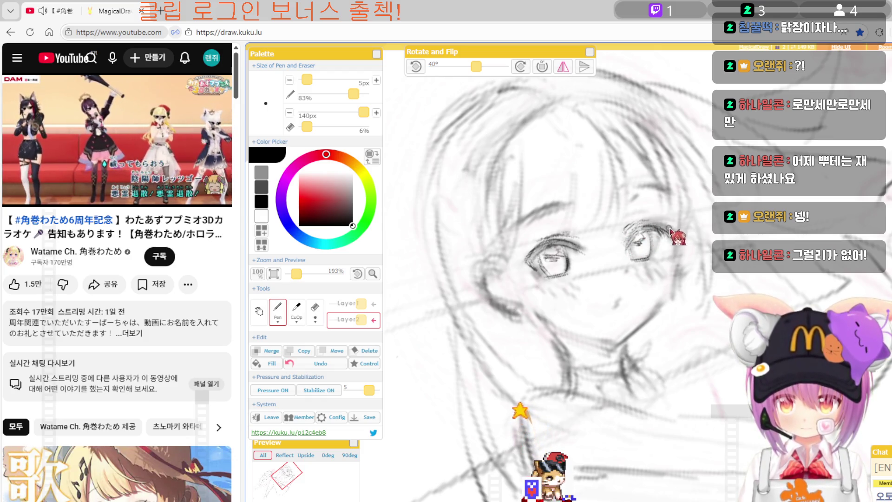
pyautogui.press('h')
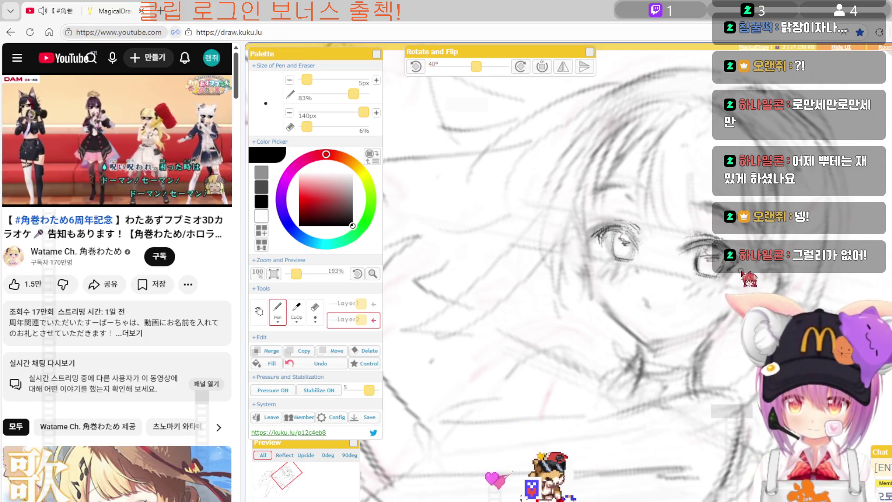
# Draw a thin line under the left eye, then erase stray sketch lines across the cheek.
pyautogui.moveTo(593, 238); pyautogui.dragTo(596, 277)
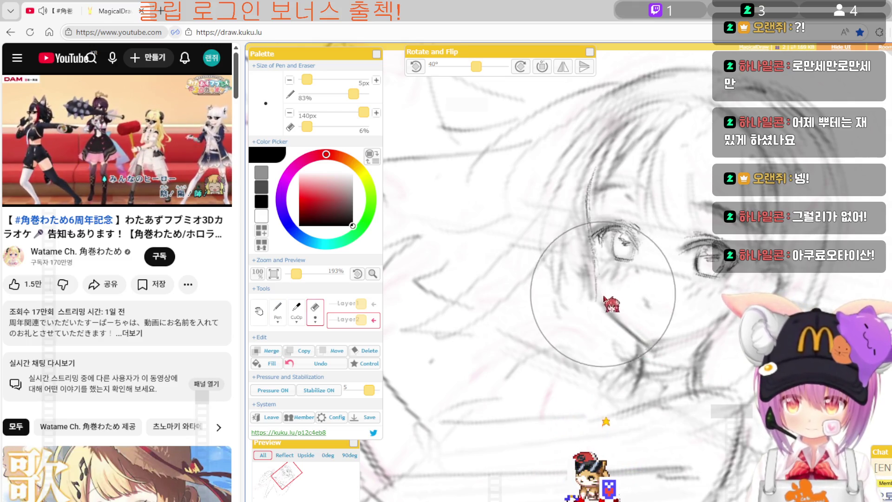
pyautogui.press('p')
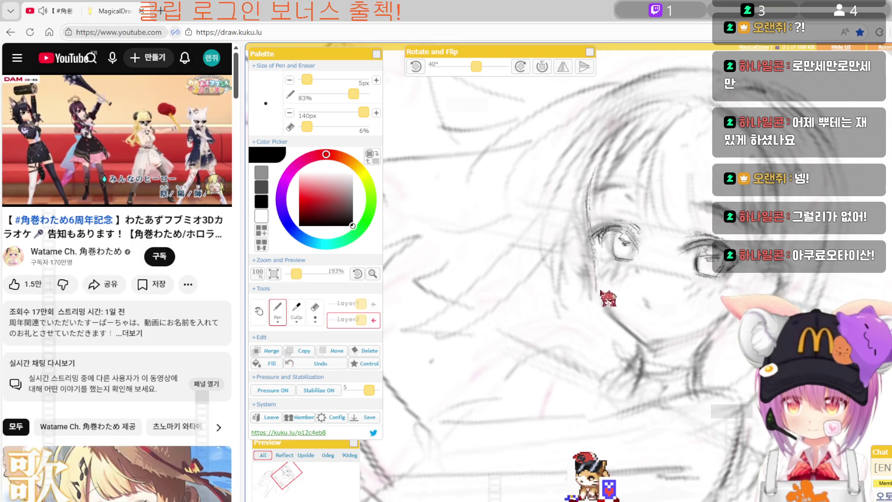
pyautogui.press('e')
pyautogui.press('p')
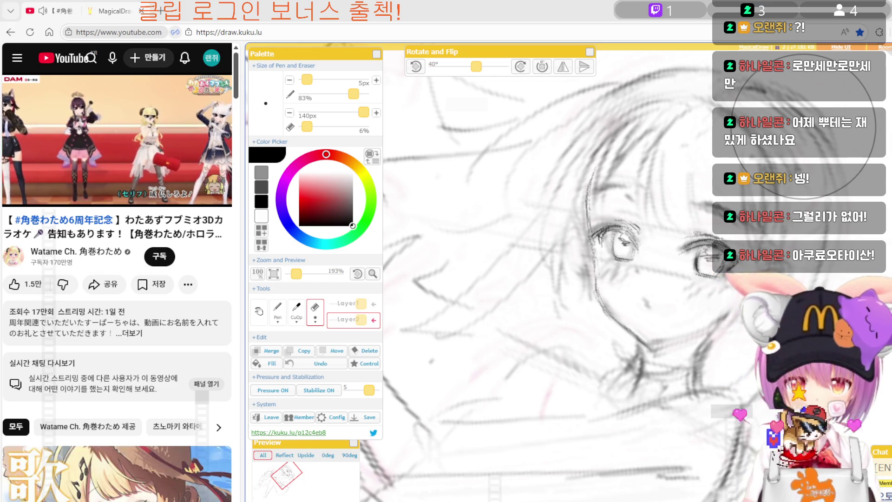
pyautogui.moveTo(803, 128); pyautogui.dragTo(750, 313)
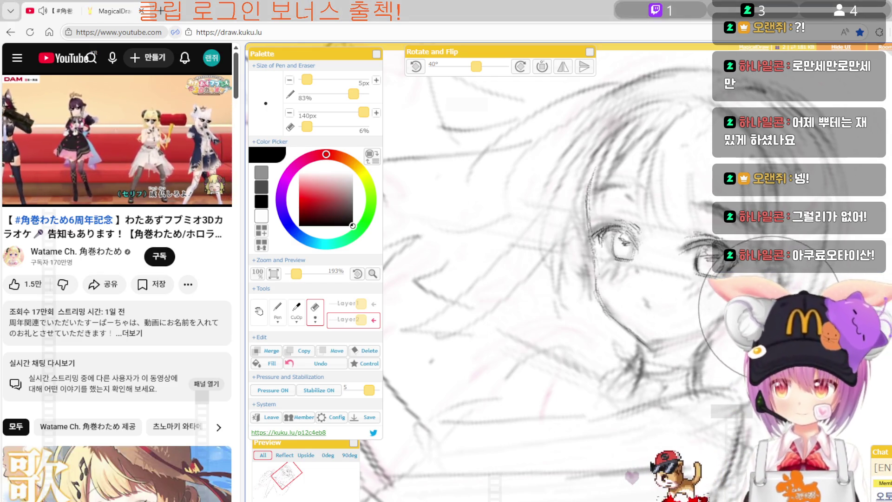
# Rotate the view slightly and trace cleaner cheek and jaw lines, alternating Pen and Eraser.
pyautogui.press('Left')
pyautogui.press('Left')
pyautogui.press('Left')
pyautogui.press('Left')
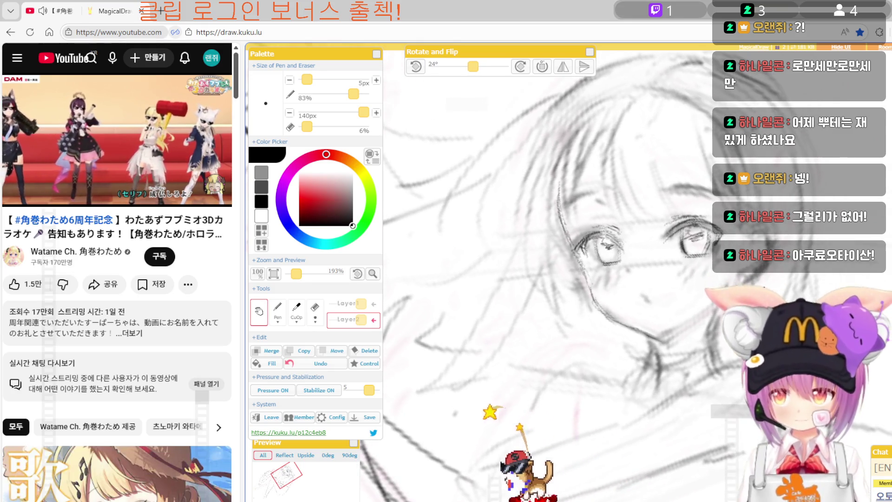
pyautogui.press('p')
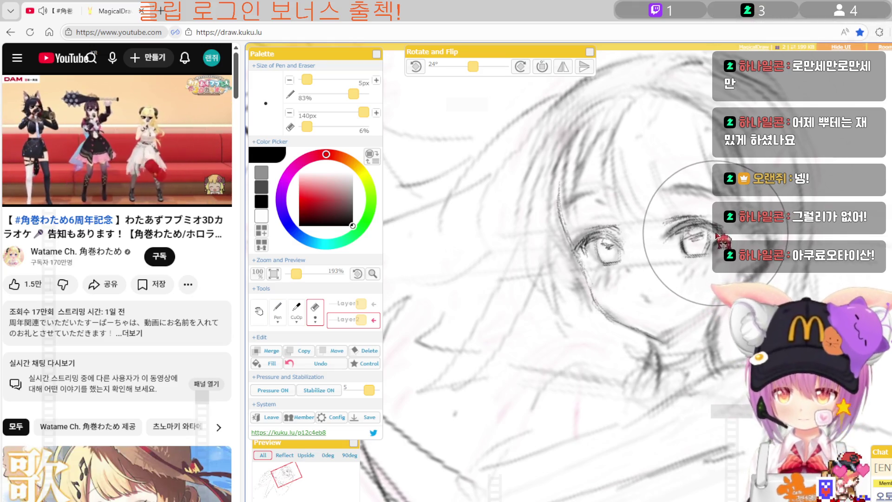
pyautogui.press('e')
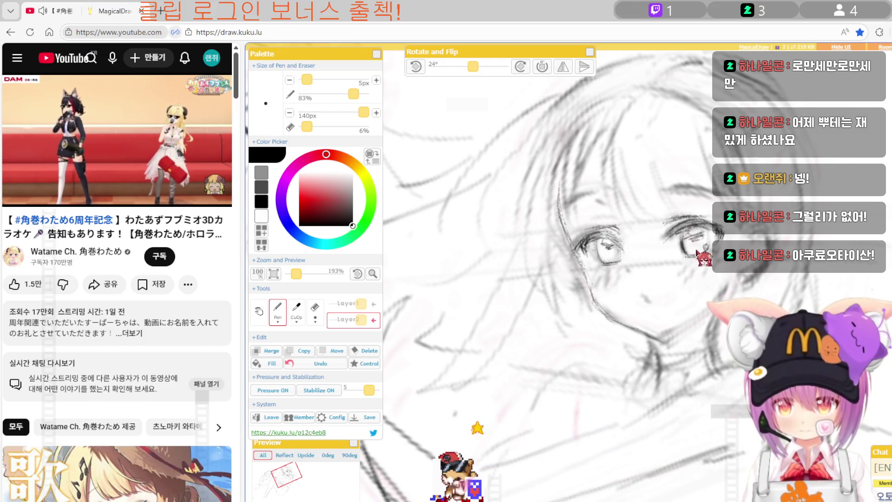
pyautogui.press('e')
pyautogui.press('p')
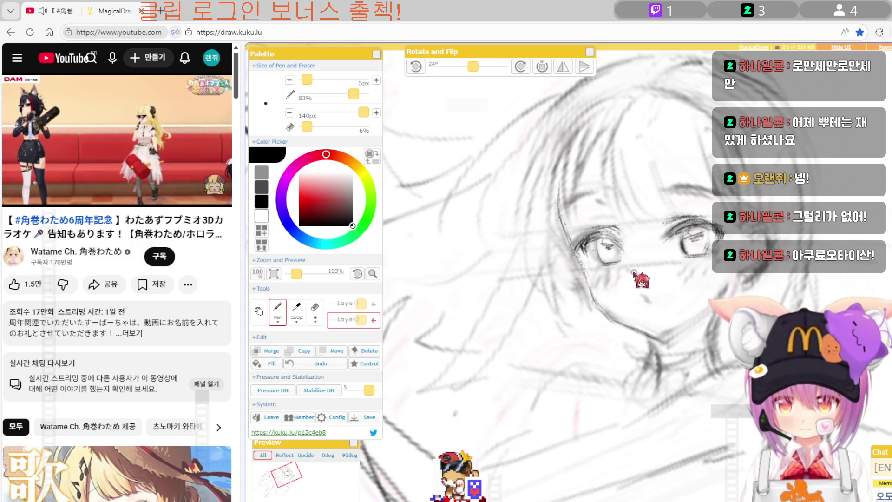
pyautogui.press('e')
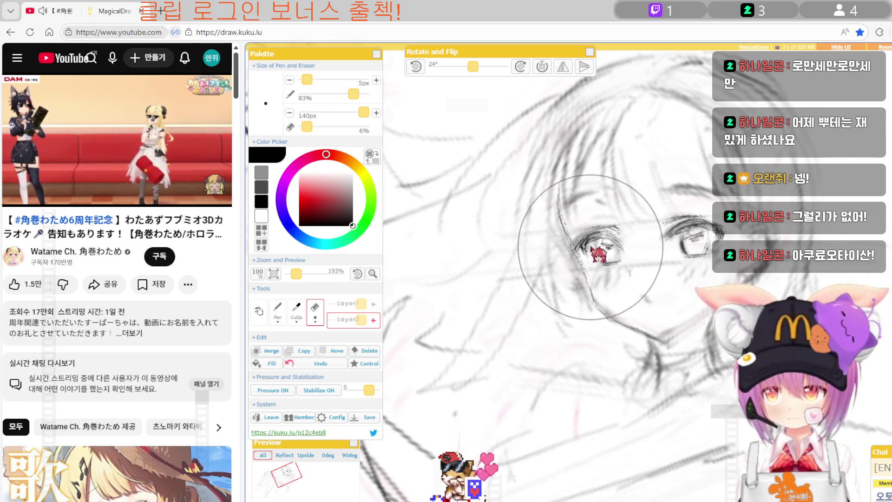
pyautogui.press('p')
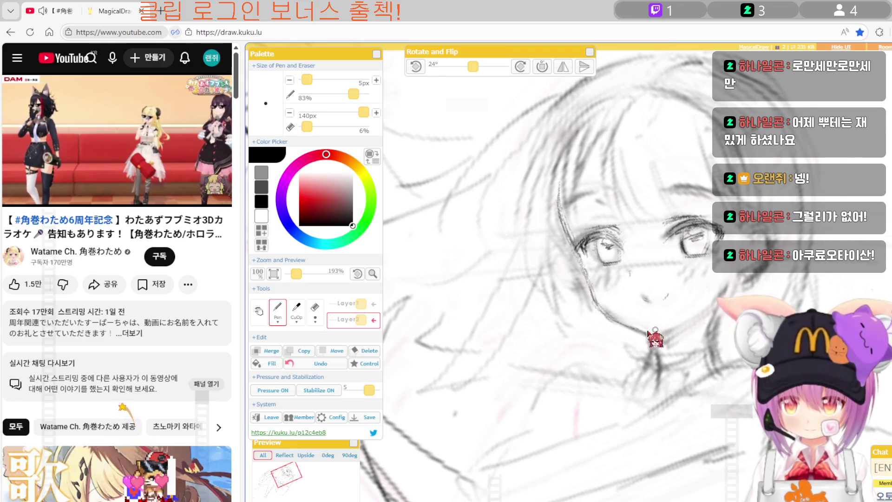
pyautogui.press('e')
pyautogui.press('p')
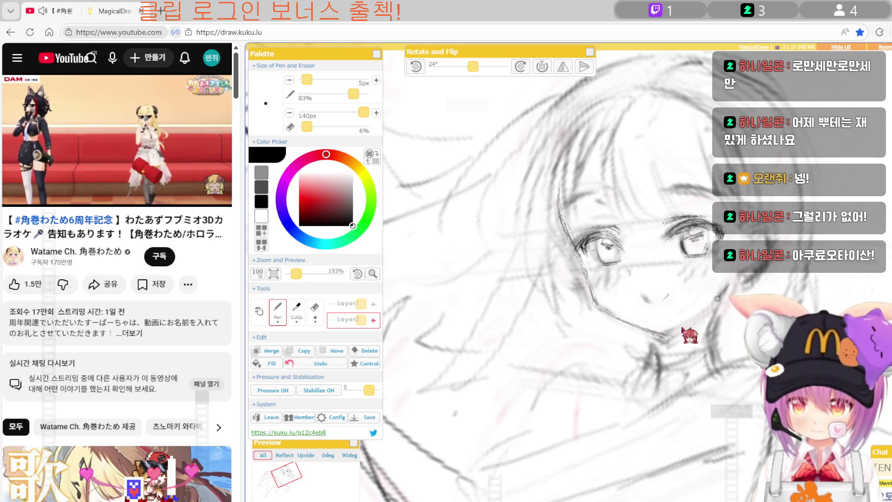
# Draw a short stroke along the chin and a line up-right along the jaw.
pyautogui.moveTo(687, 323); pyautogui.dragTo(705, 315)
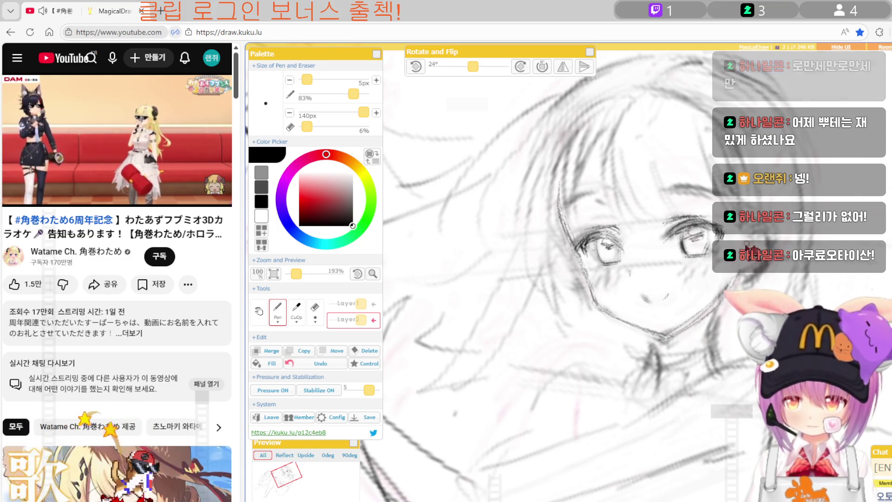
pyautogui.press('e')
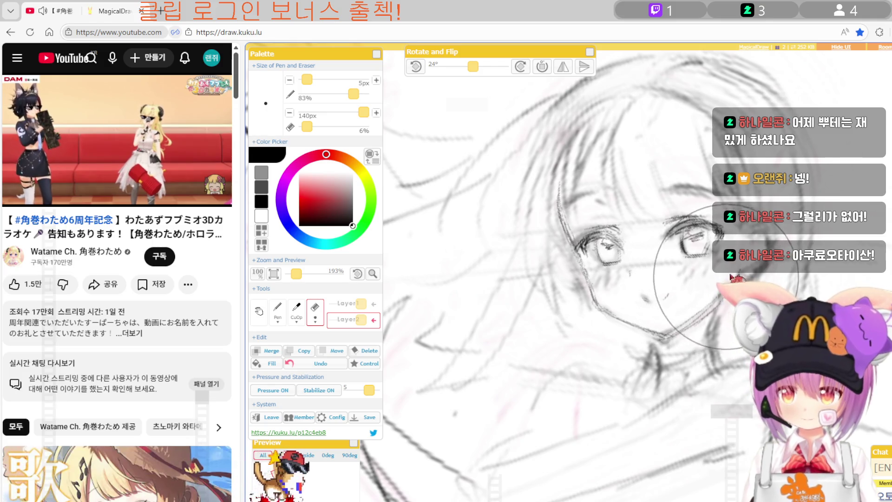
pyautogui.press('p')
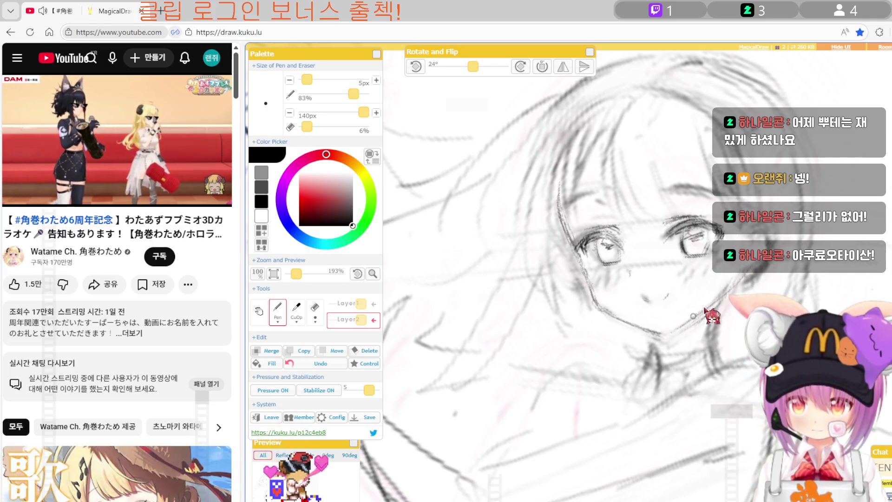
pyautogui.moveTo(650, 339); pyautogui.dragTo(739, 280)
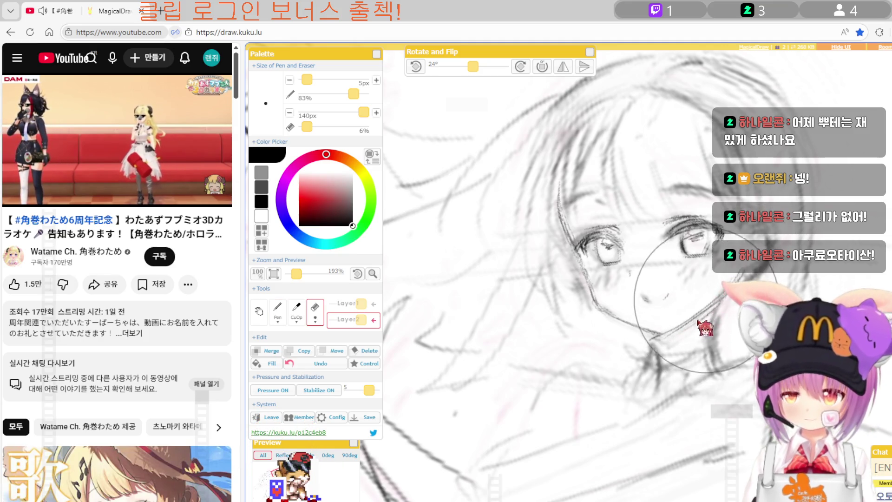
pyautogui.press('e')
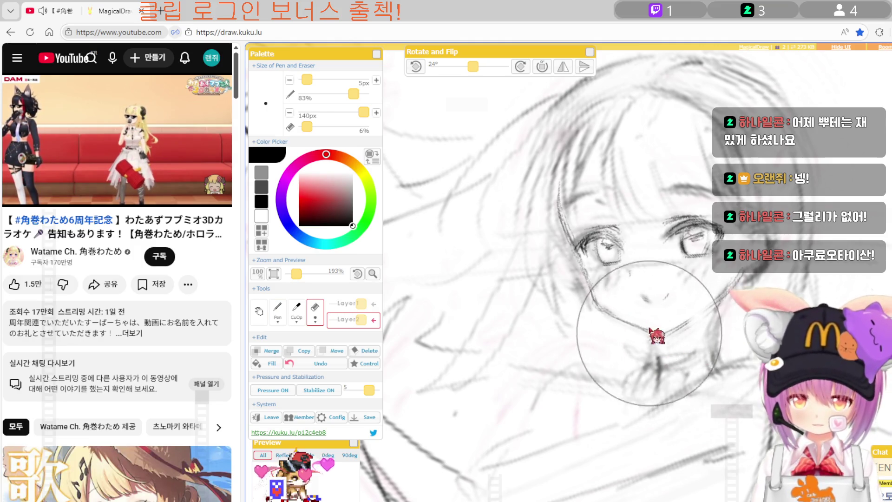
pyautogui.press('p')
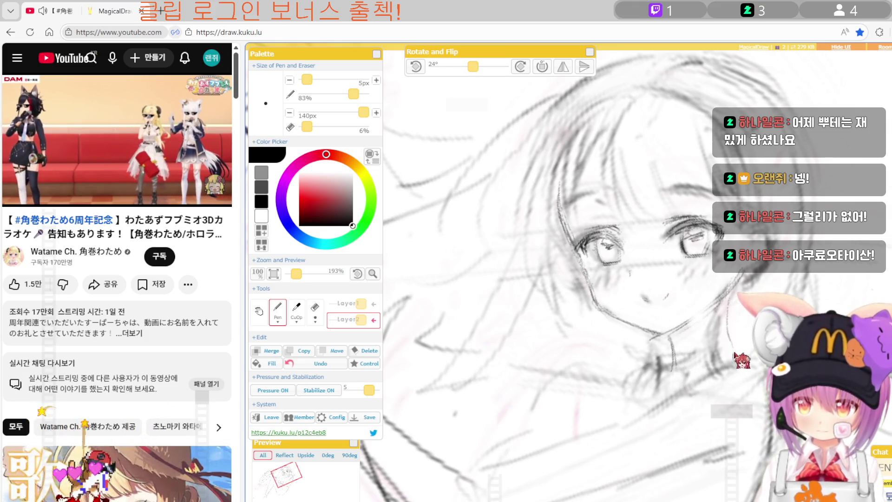
# Erase the stray strokes around the chin and jawline, toggling briefly back to the Pen.
pyautogui.press('e')
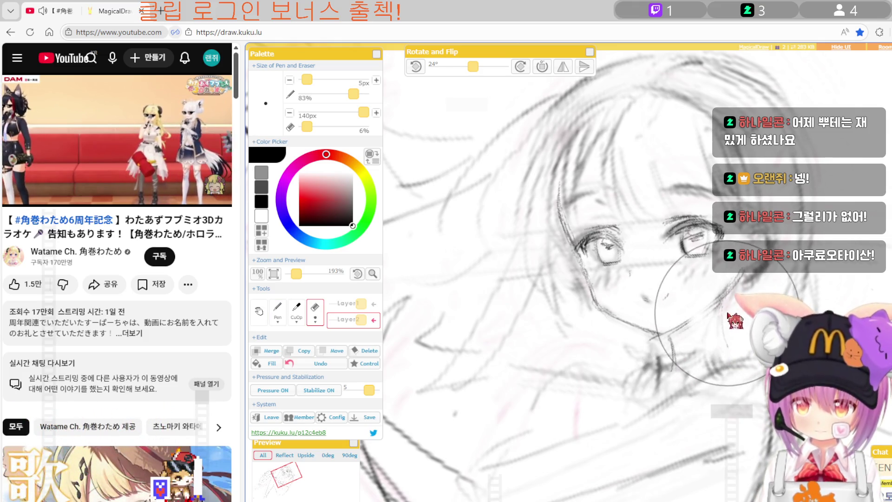
pyautogui.press('p')
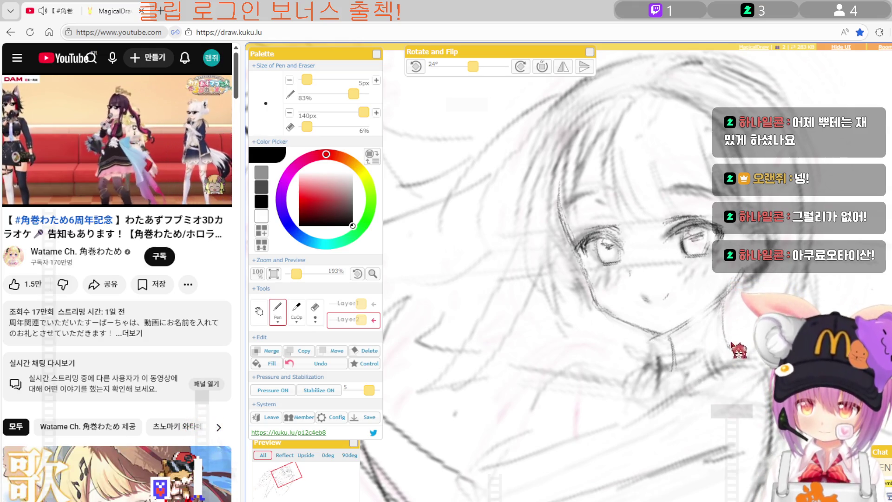
pyautogui.press('e')
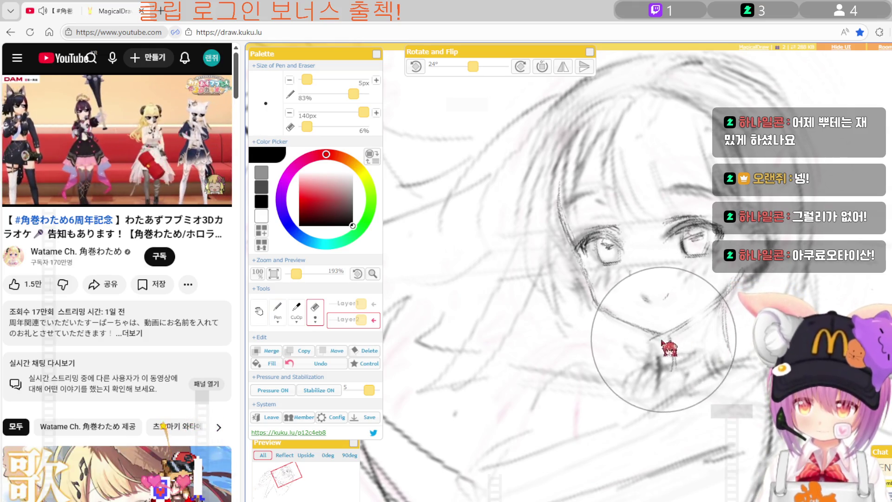
pyautogui.press('p')
pyautogui.press('e')
pyautogui.press('p')
pyautogui.press('e')
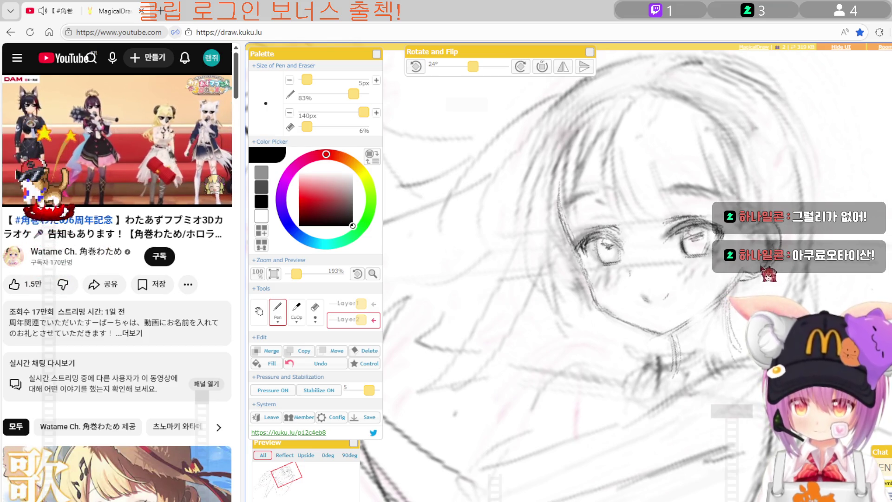
pyautogui.press('e')
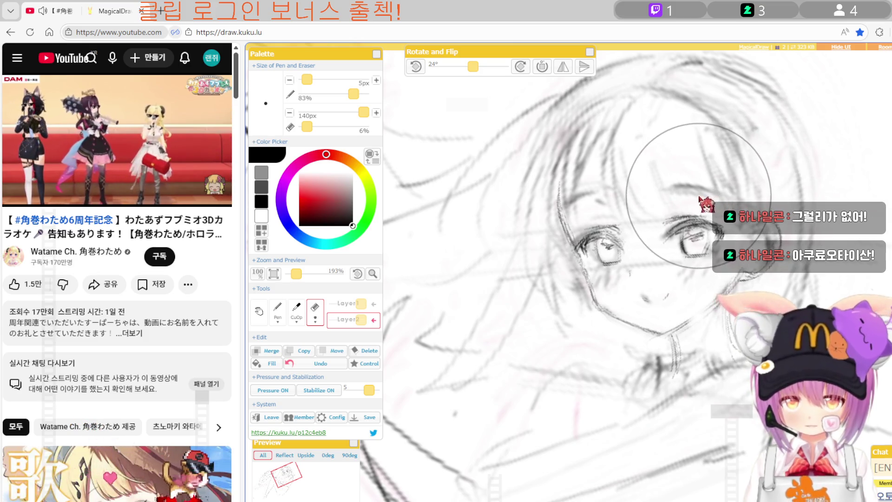
# Draw a stroke along the hairline, erase stray lines, then mirror the canvas to check it.
pyautogui.press('p')
pyautogui.moveTo(653, 191); pyautogui.dragTo(716, 196)
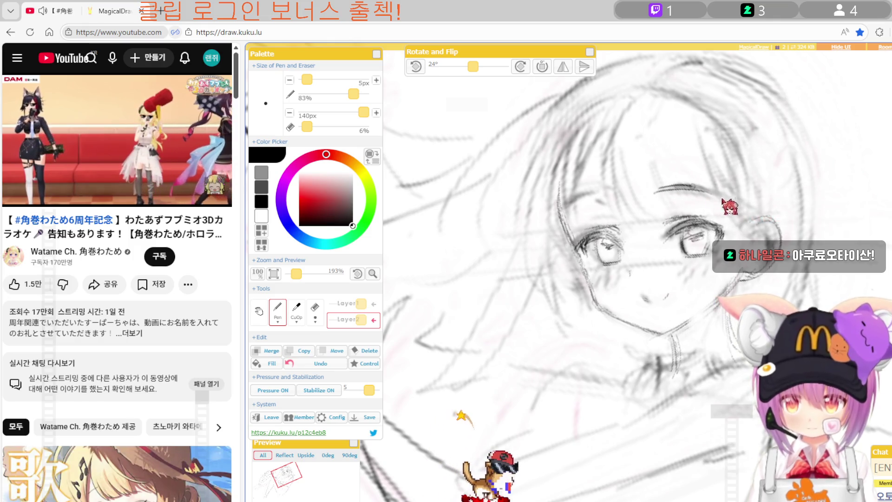
pyautogui.press('e')
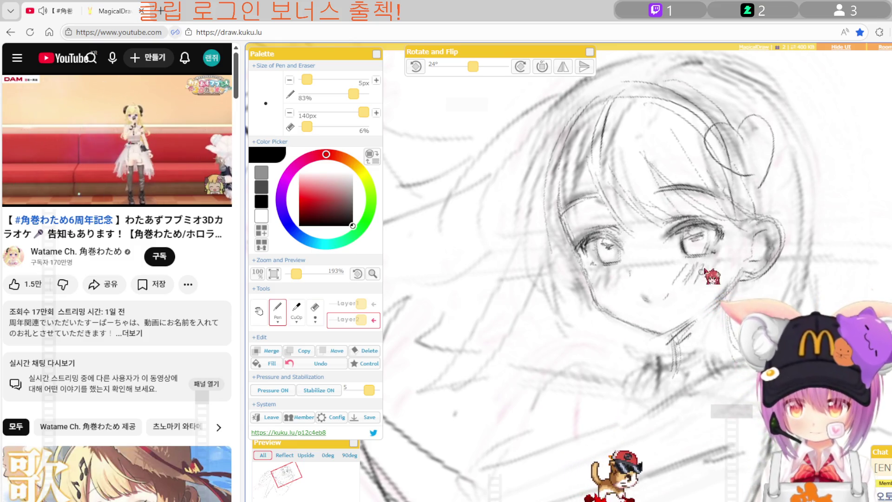
pyautogui.press('e')
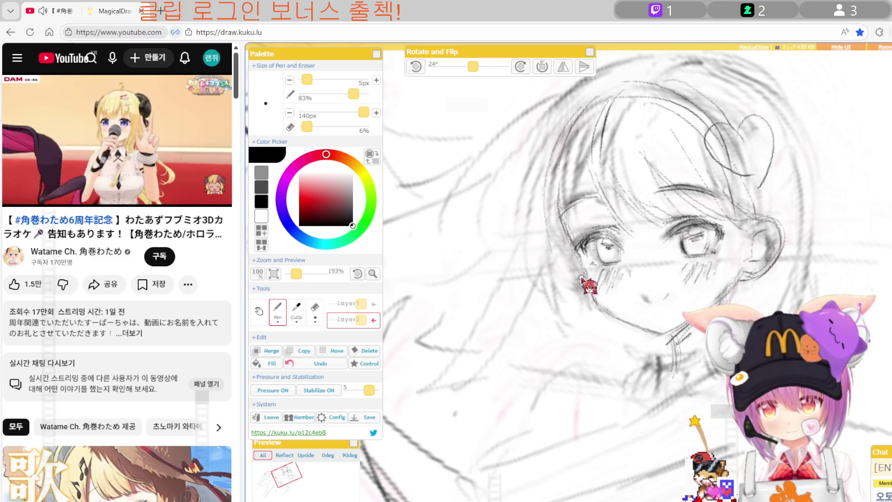
pyautogui.press('e')
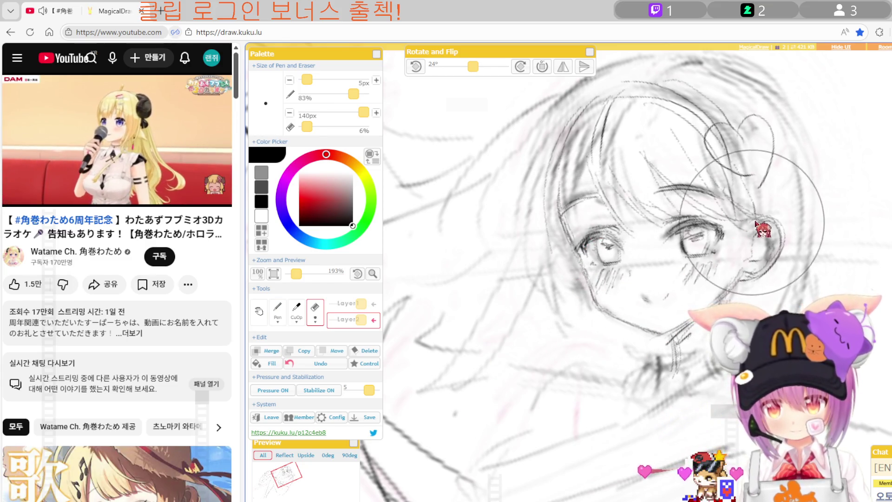
pyautogui.press('h')
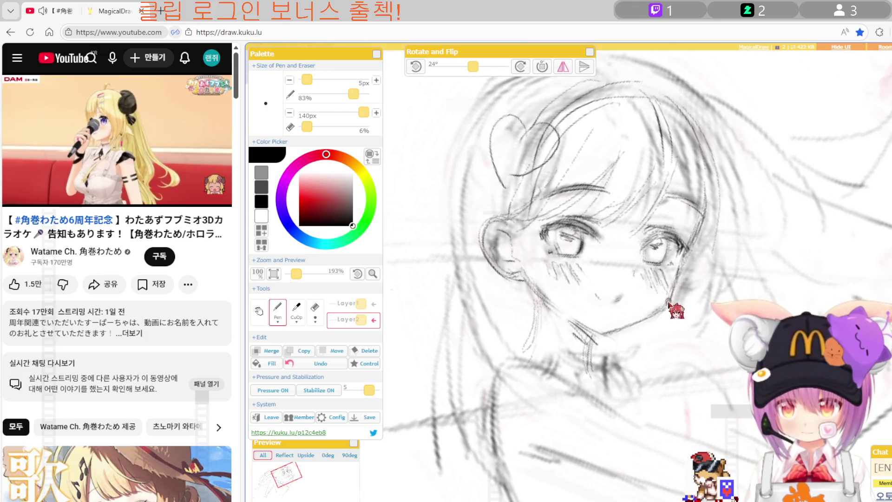
# Flip the canvas back, draw a stroke down the face and lightly erase stray lines.
pyautogui.press('h')
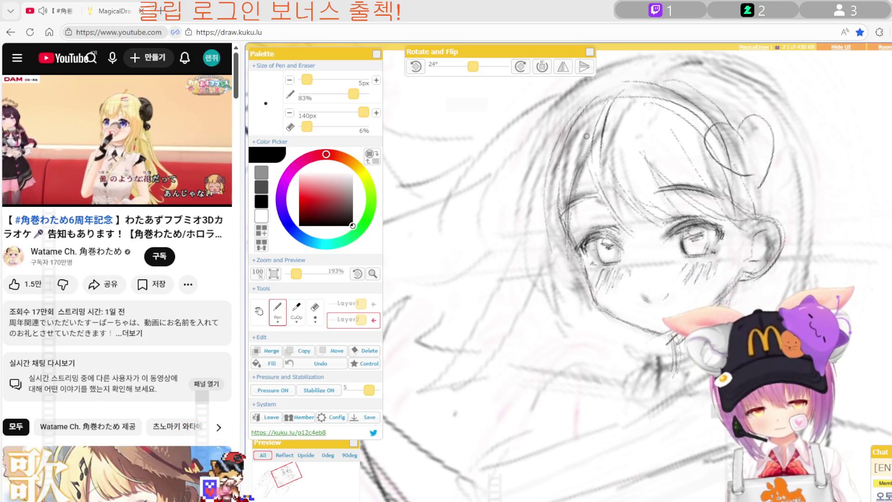
pyautogui.moveTo(574, 191); pyautogui.dragTo(585, 223)
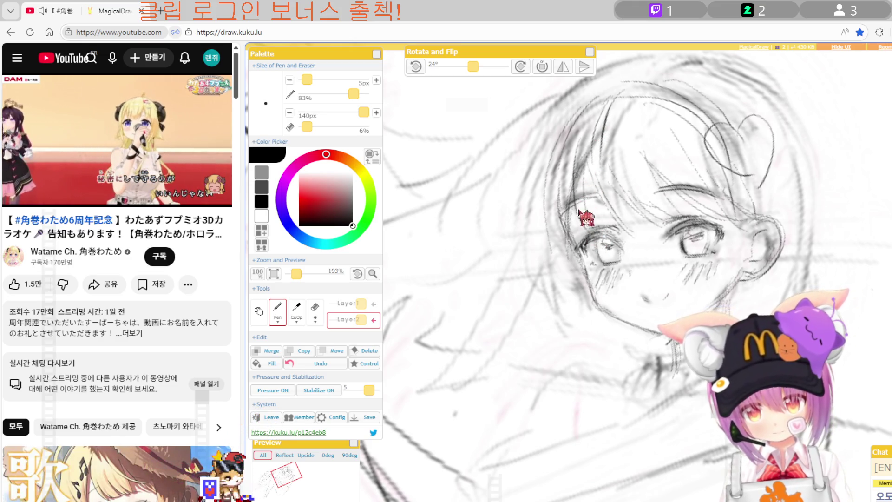
pyautogui.press('e')
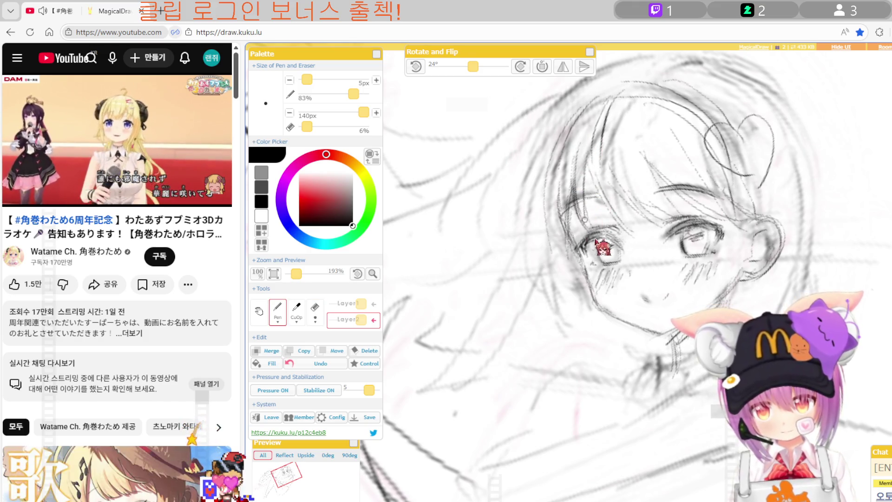
pyautogui.press('e')
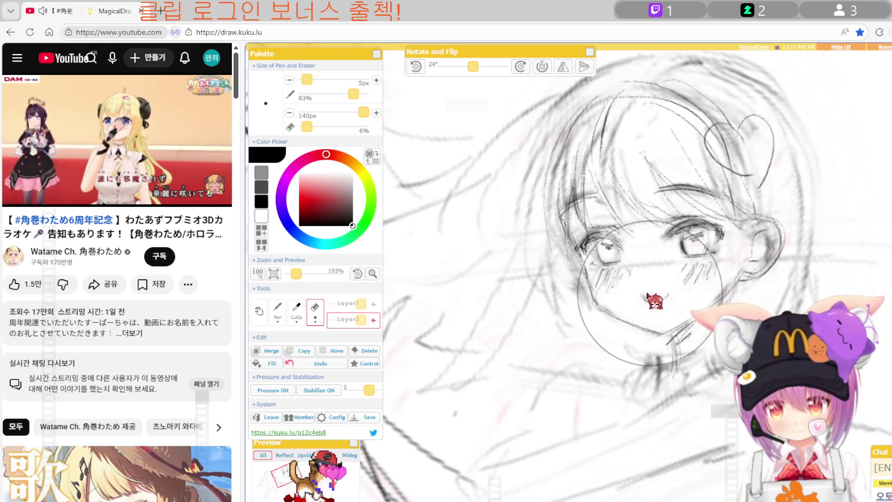
pyautogui.moveTo(649, 263); pyautogui.dragTo(676, 290)
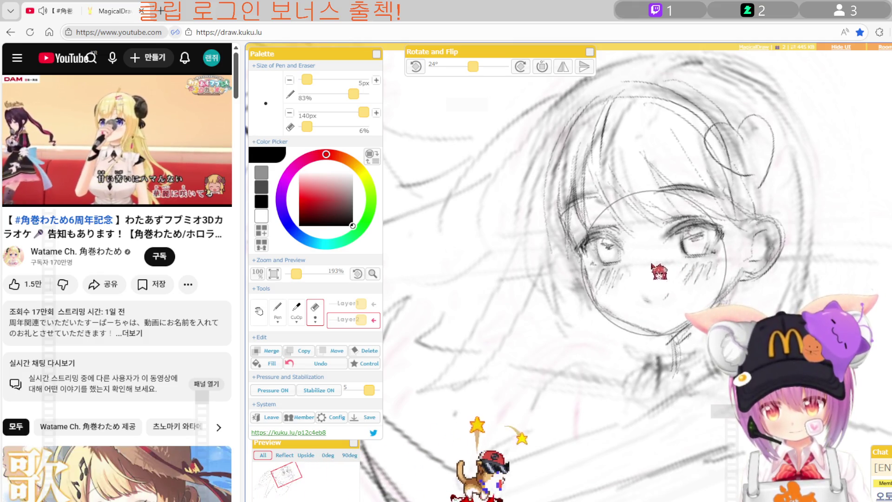
pyautogui.press('p')
# Zoom out and pan the view so the face sits higher.
pyautogui.scroll(-3, 683, 409)
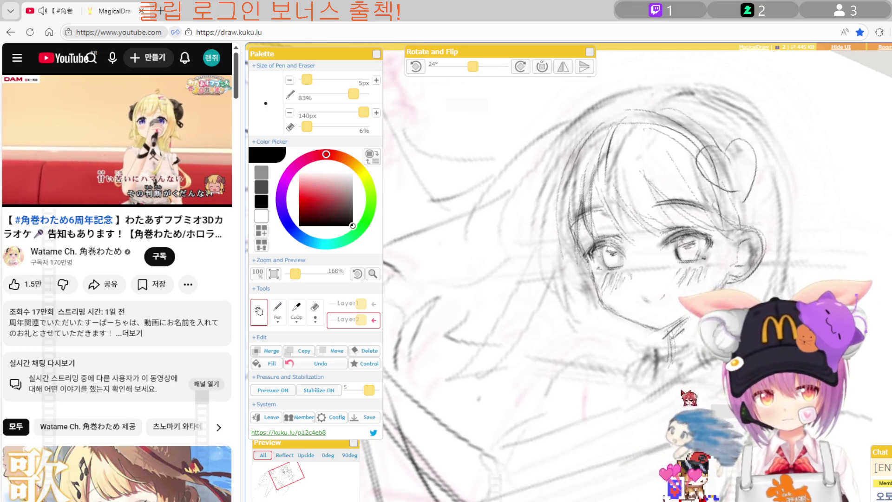
pyautogui.press('space')
pyautogui.moveTo(604, 278); pyautogui.dragTo(599, 216)
pyautogui.press('p')
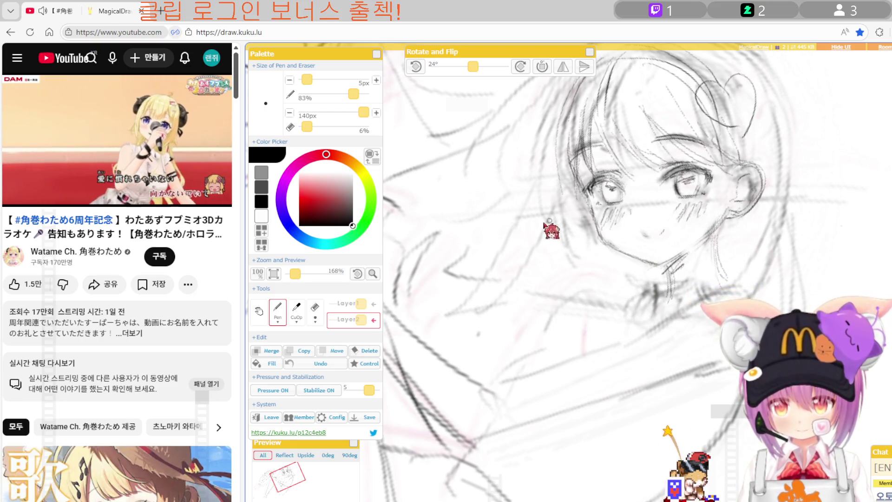
pyautogui.scroll(-1, 715, 235)
pyautogui.scroll(-4, 735, 232)
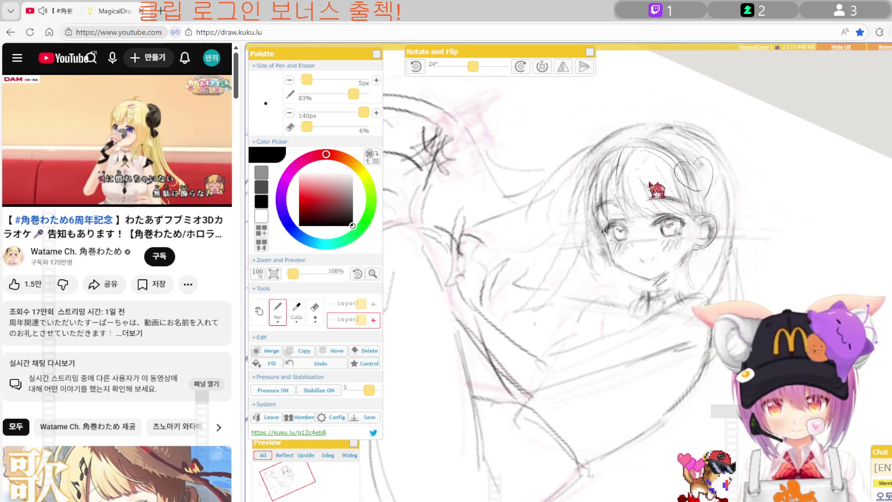
# Draw a stroke down-left over the body, erase, and zoom out to reposition over the sketch.
pyautogui.moveTo(637, 132); pyautogui.dragTo(604, 162)
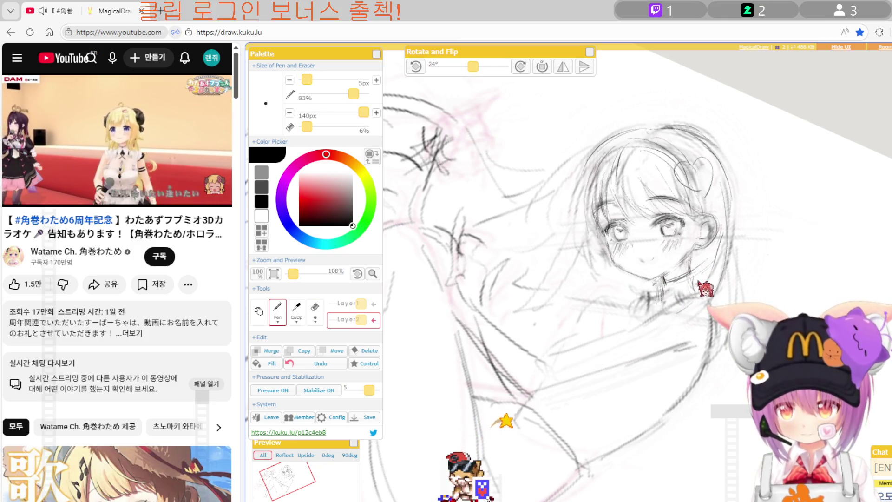
pyautogui.press('e')
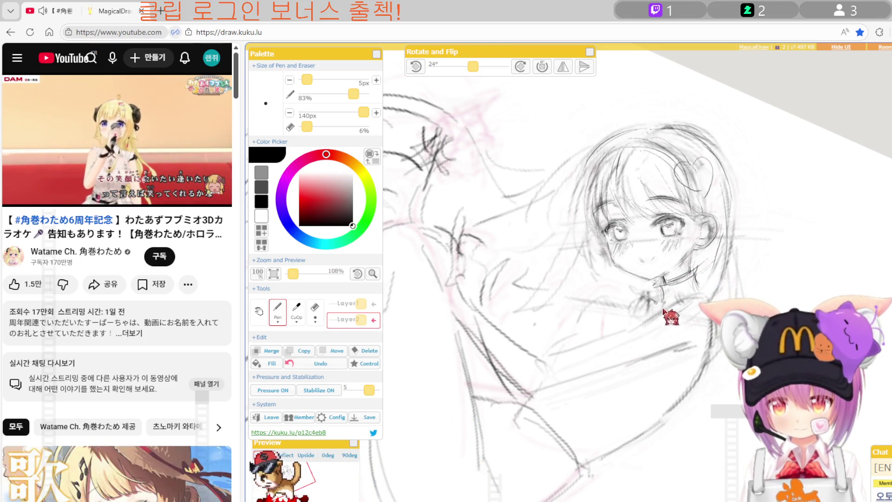
pyautogui.scroll(-1, 657, 360)
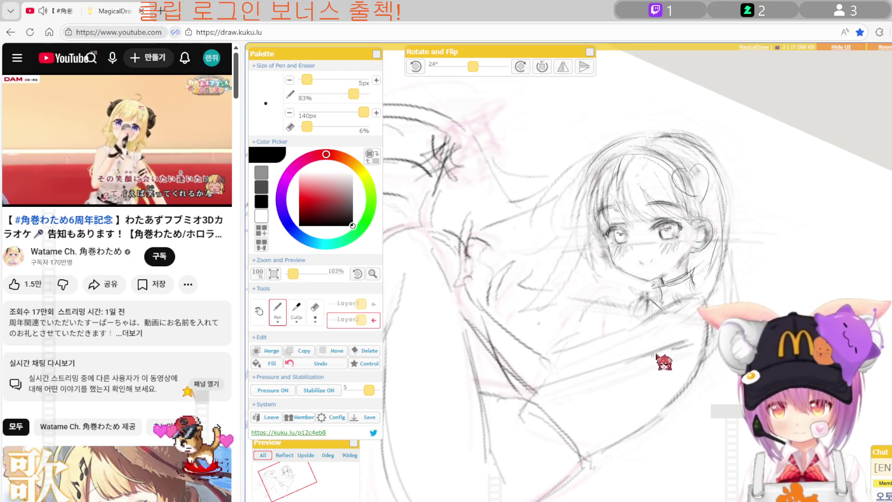
pyautogui.scroll(-1, 677, 358)
pyautogui.scroll(-1, 680, 365)
pyautogui.moveTo(680, 365); pyautogui.dragTo(660, 311)
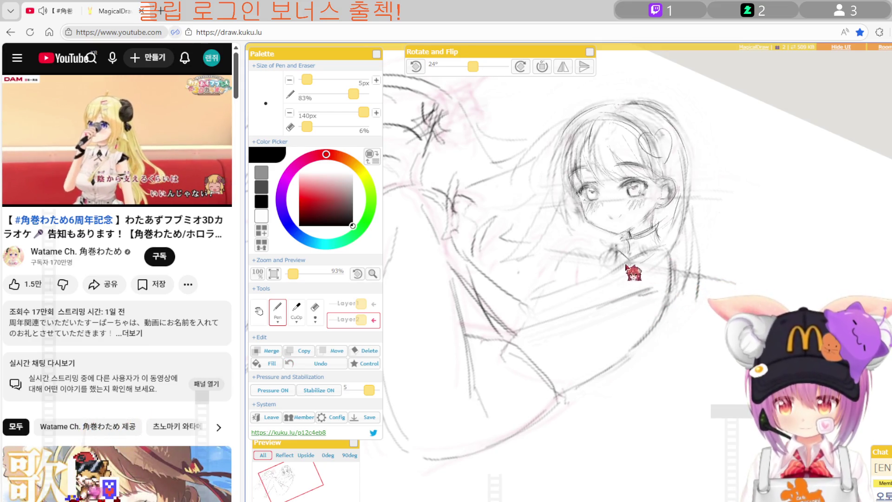
# Add a faint pencil mark and a short hair stroke on the left, erasing stray lines.
pyautogui.moveTo(646, 265); pyautogui.dragTo(610, 251)
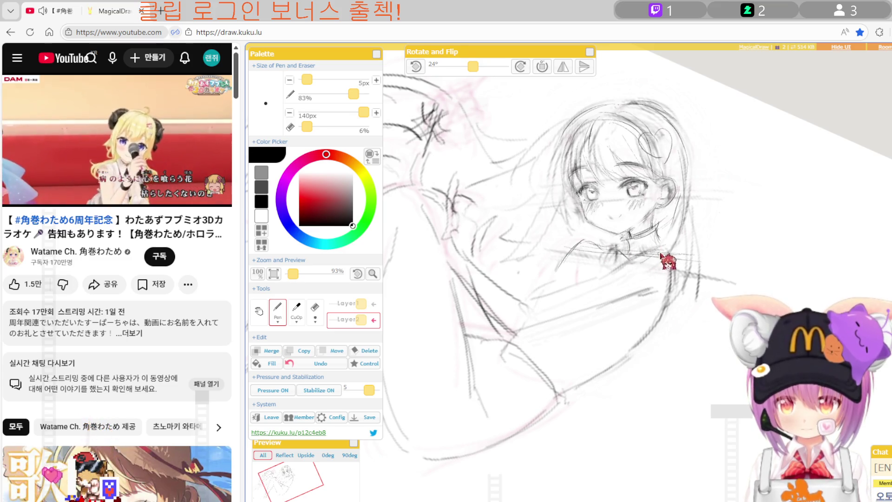
pyautogui.press('e')
pyautogui.press('p')
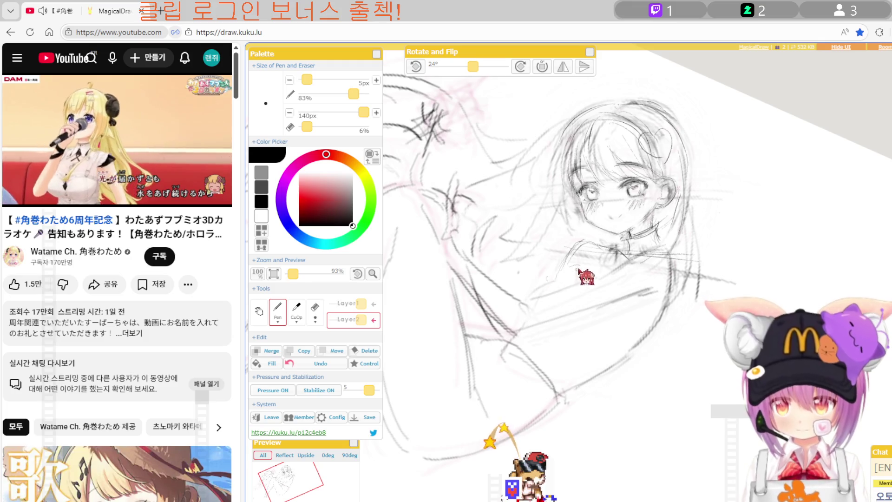
pyautogui.moveTo(546, 279); pyautogui.dragTo(576, 270)
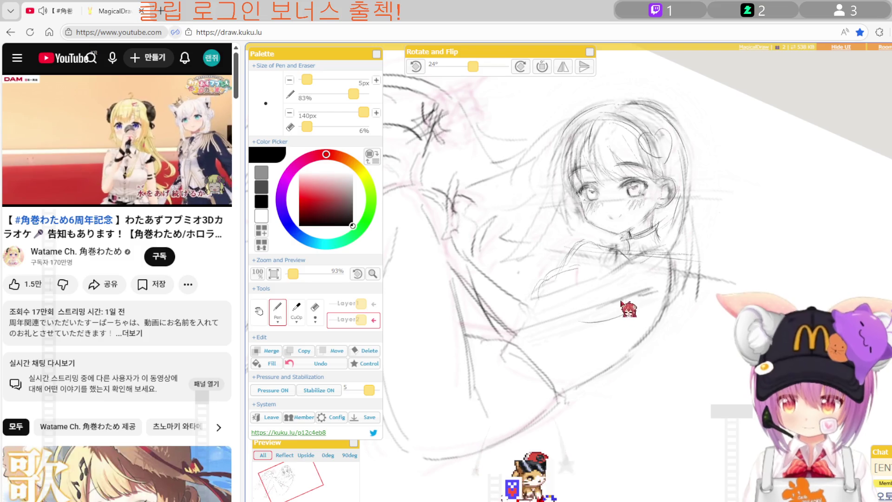
pyautogui.press('e')
pyautogui.press('p')
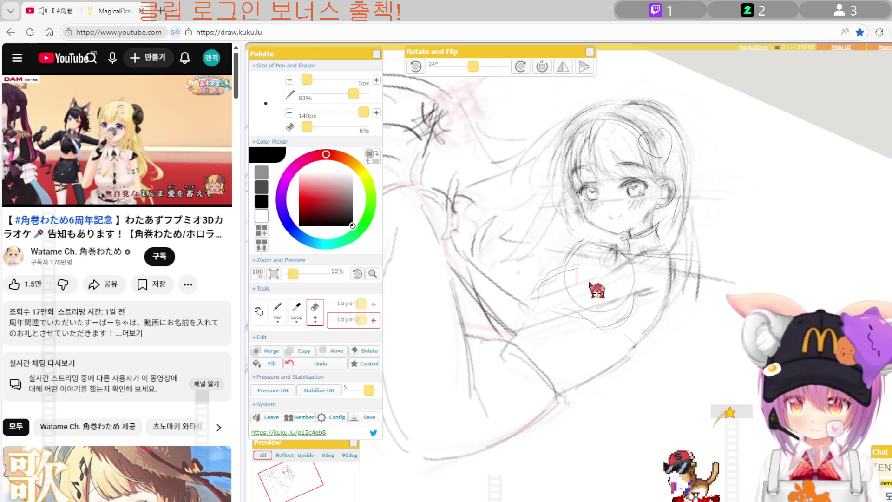
# Trace the hair strands and the shirt collar below the choker, erasing stray lines.
pyautogui.press('e')
pyautogui.press('b')
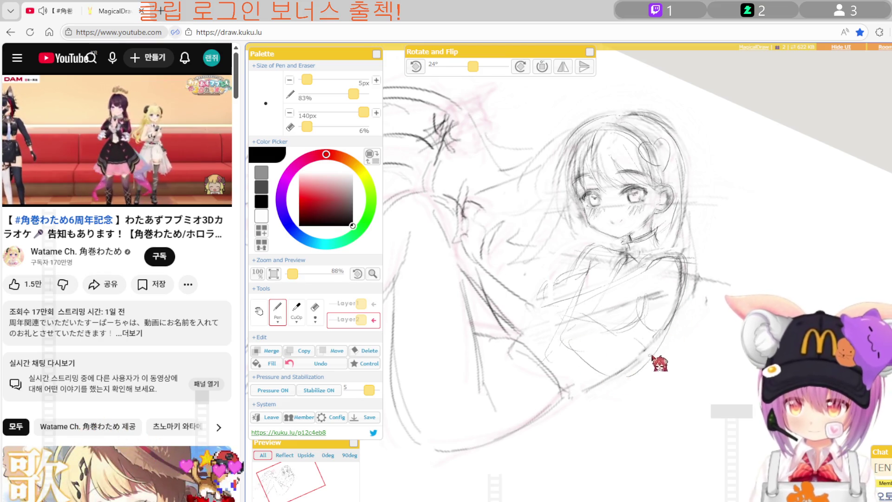
pyautogui.press('e')
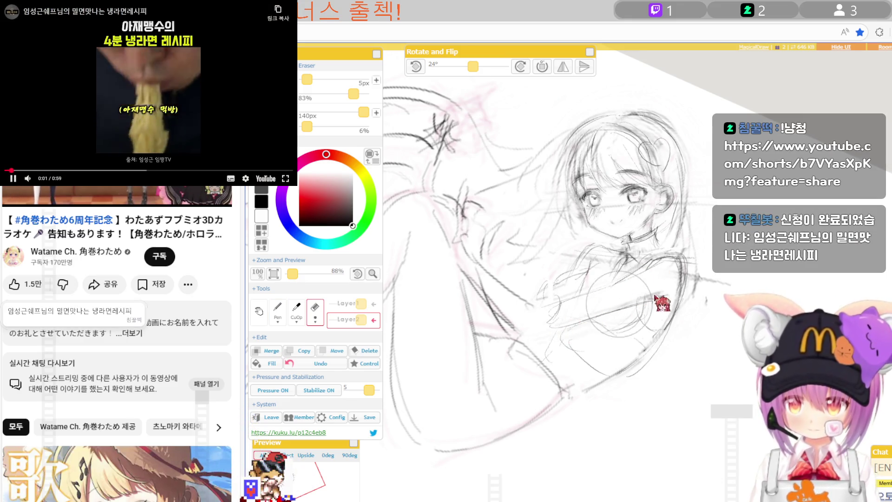
# Tidy stray lines with the Eraser, then zoom out to see more of the body.
pyautogui.press('e')
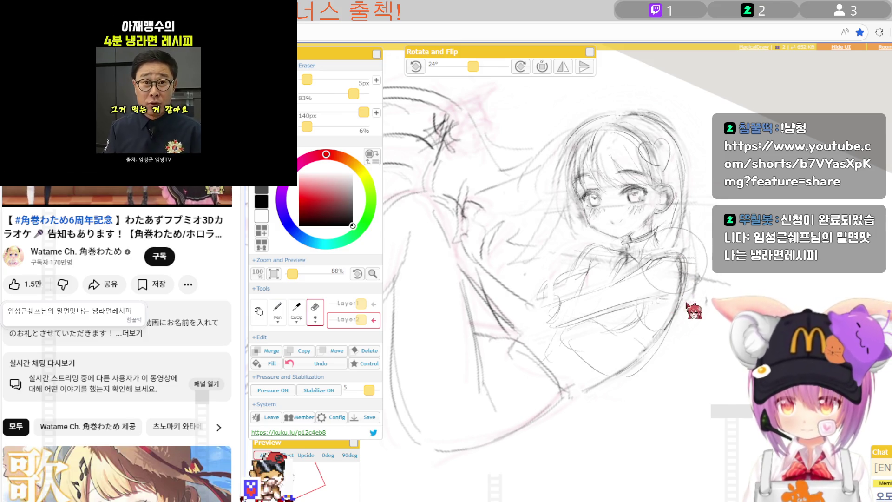
pyautogui.press('p')
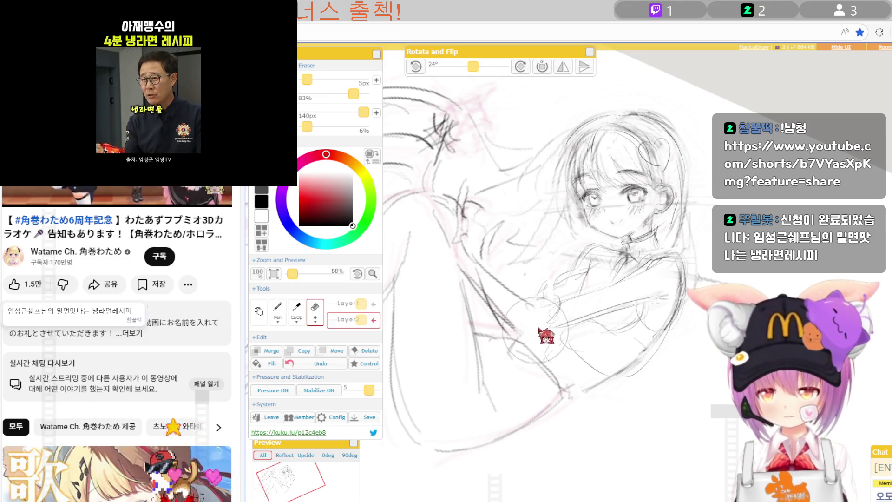
pyautogui.press('e')
pyautogui.press('p')
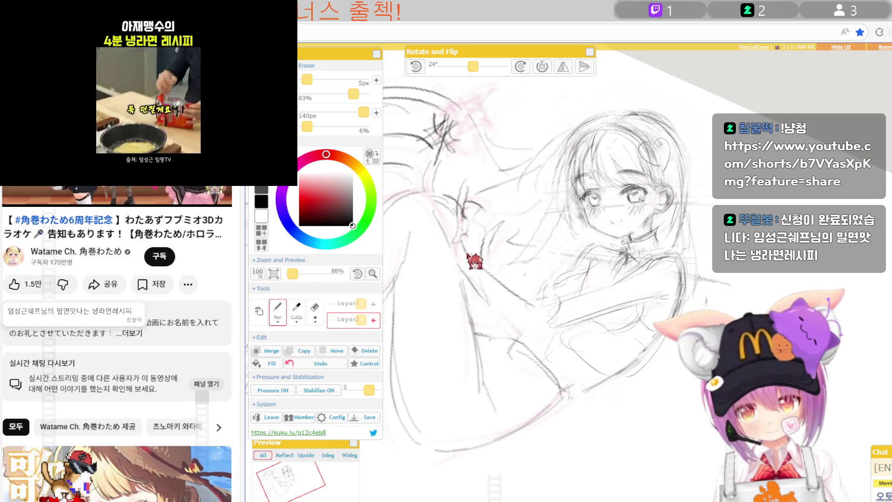
pyautogui.scroll(-1, 557, 279)
pyautogui.scroll(-1, 582, 292)
pyautogui.scroll(-3, 582, 292)
# Ink a small ribbon bow at the collar and shirt lines across the chest.
pyautogui.press('e')
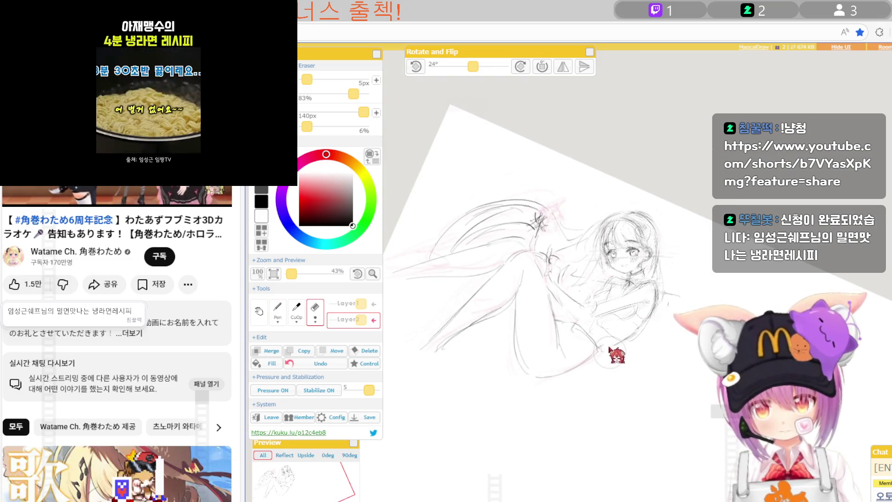
pyautogui.press('p')
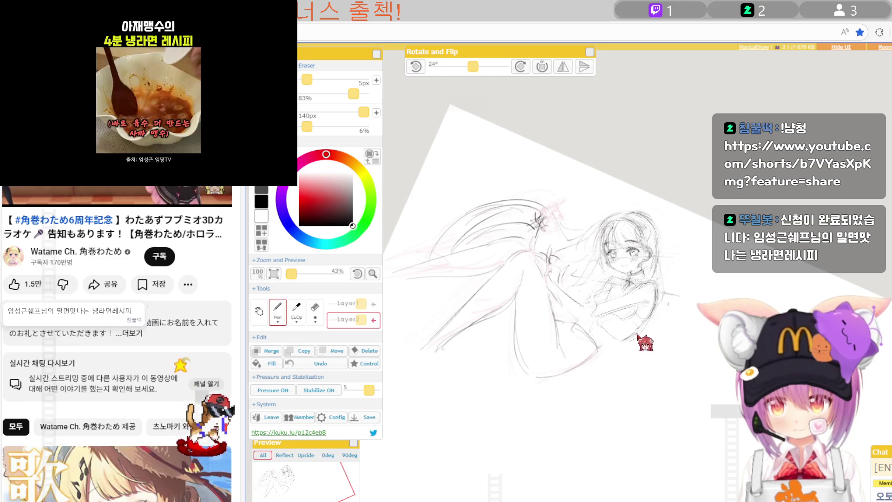
pyautogui.press('e')
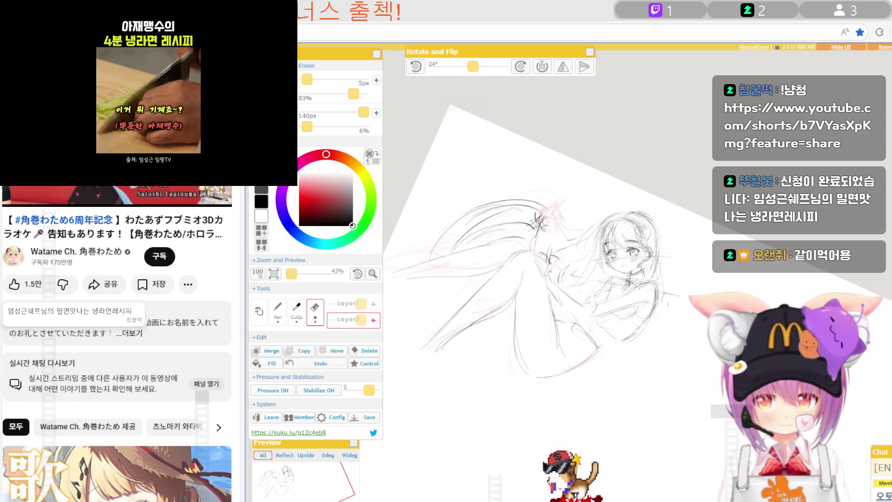
pyautogui.scroll(3, 637, 303)
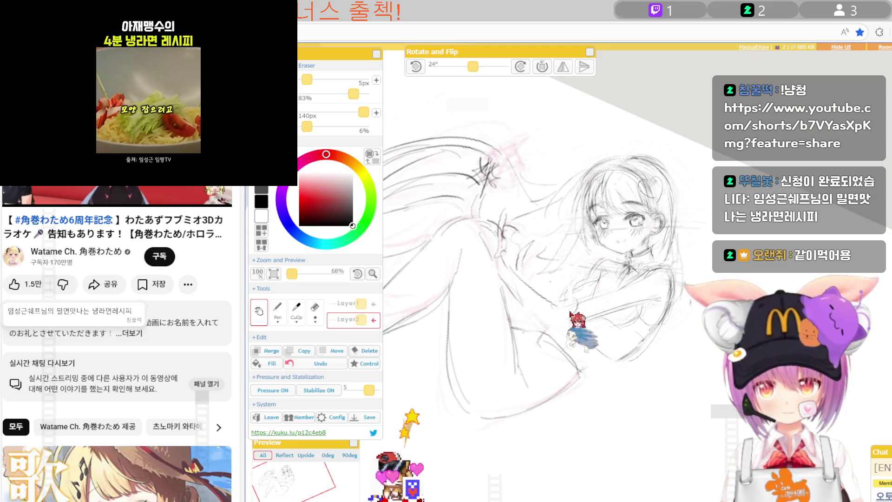
pyautogui.press('p')
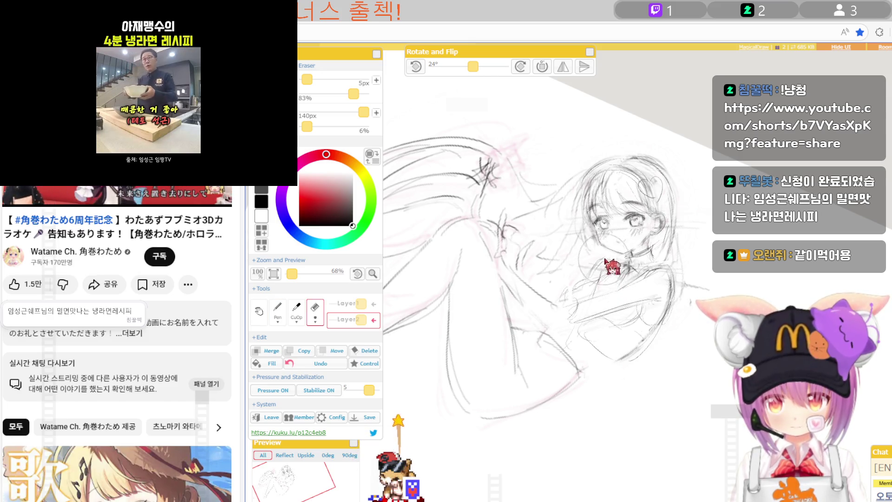
pyautogui.press('p')
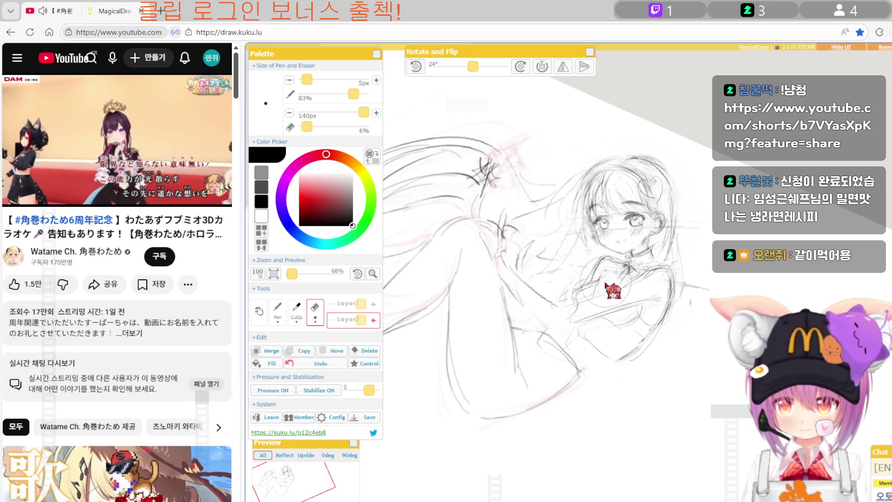
# Ink the arm and sleeve beside the chest, then choose Move in the Edit panel.
pyautogui.press('b')
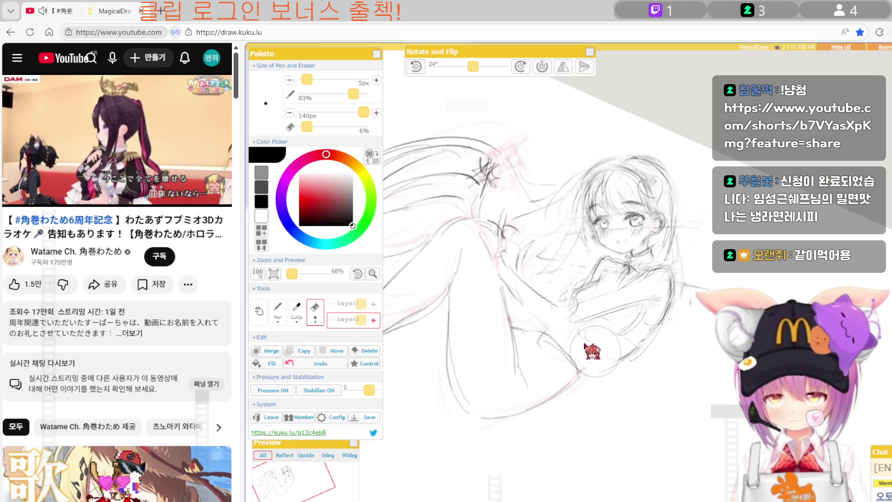
pyautogui.press('b')
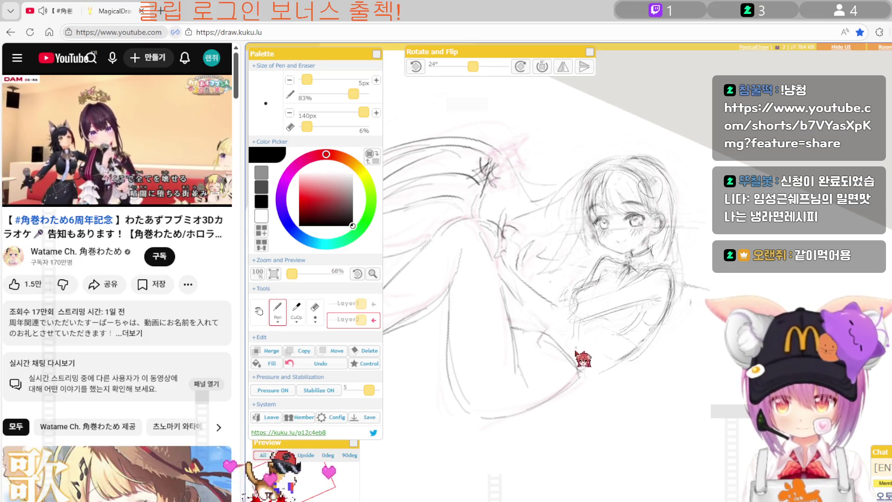
pyautogui.click(337, 350)
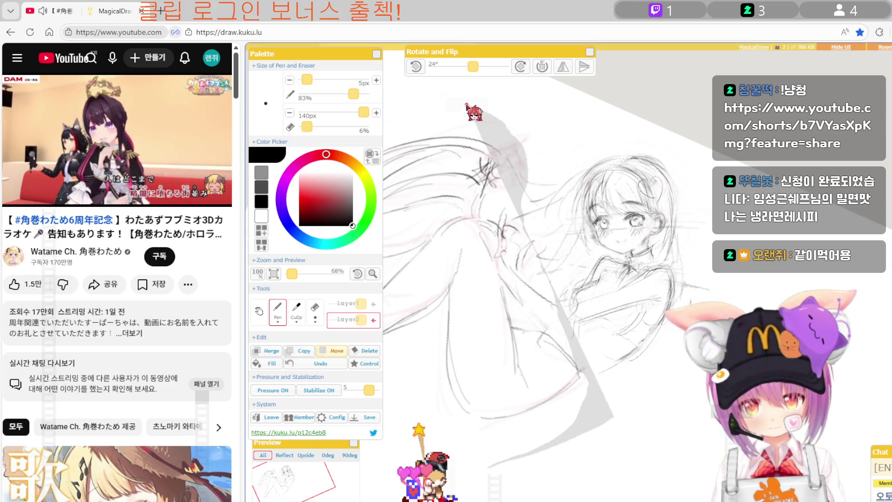
# Mark the lower drawing area, shift it up and to the right, and apply the move.
pyautogui.scroll(-2, 477, 114)
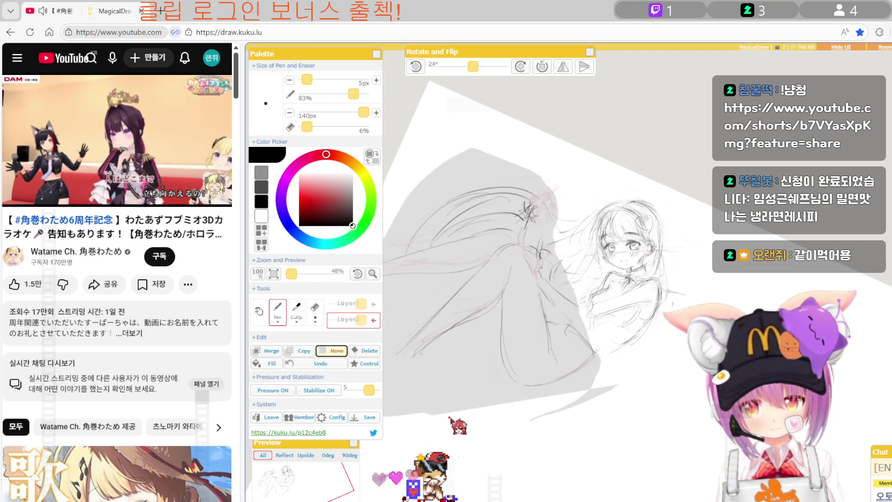
pyautogui.click(332, 351)
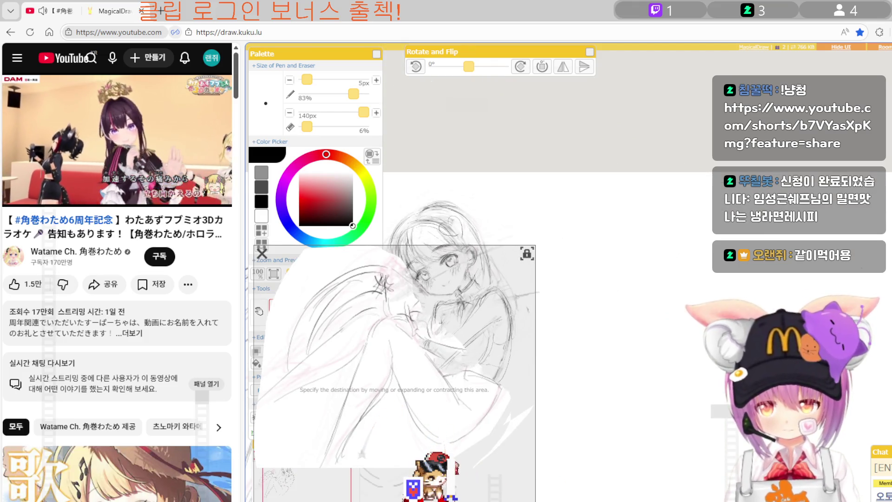
pyautogui.scroll(2, 391, 371)
pyautogui.moveTo(376, 409); pyautogui.dragTo(378, 388)
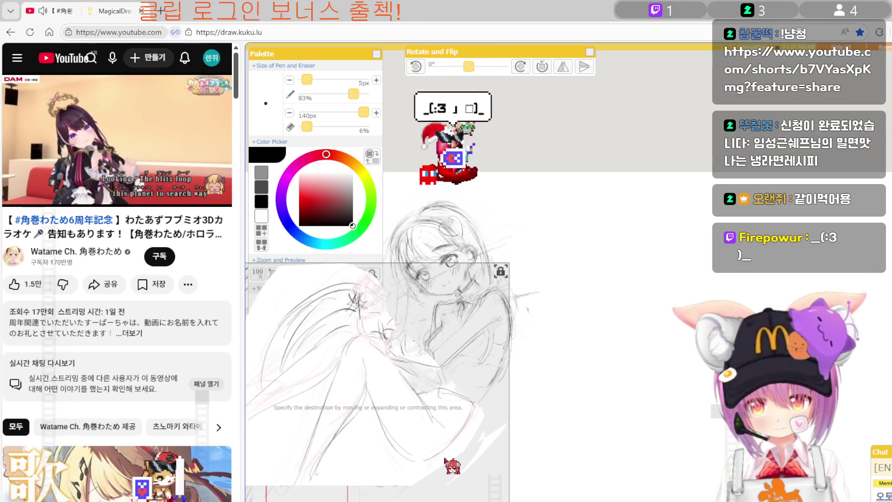
pyautogui.moveTo(444, 460); pyautogui.dragTo(455, 463)
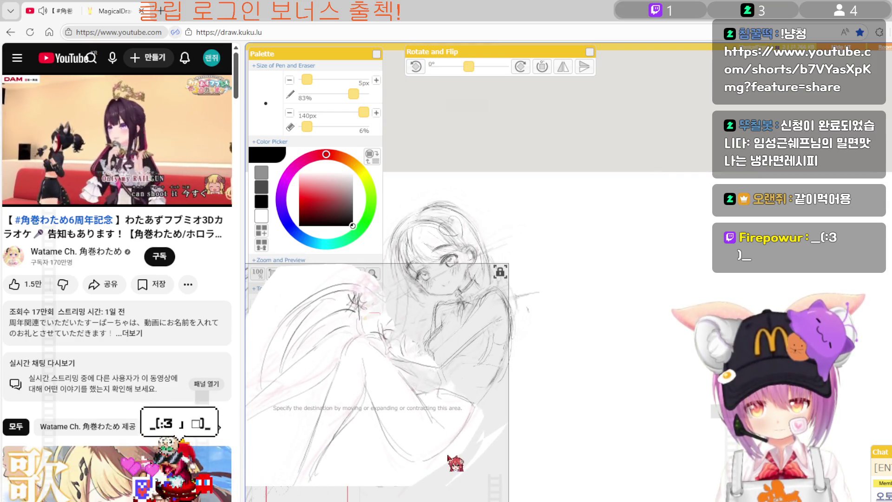
pyautogui.moveTo(455, 464); pyautogui.dragTo(484, 448)
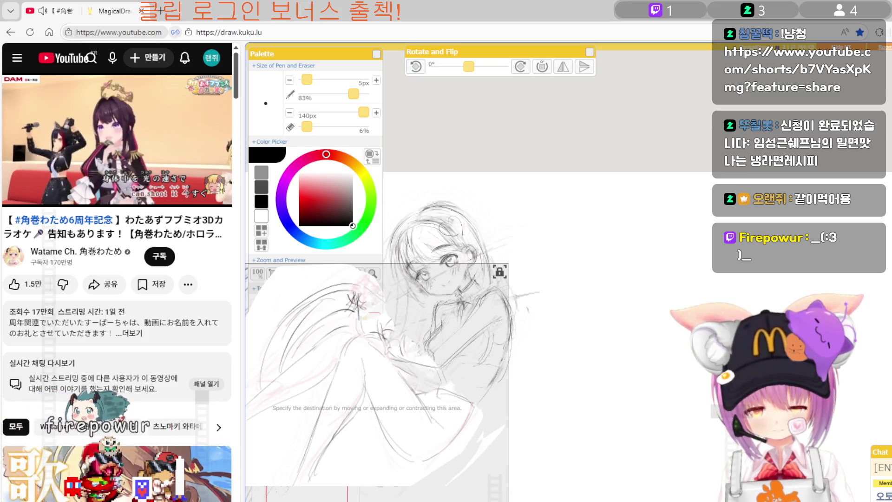
pyautogui.press('Return')
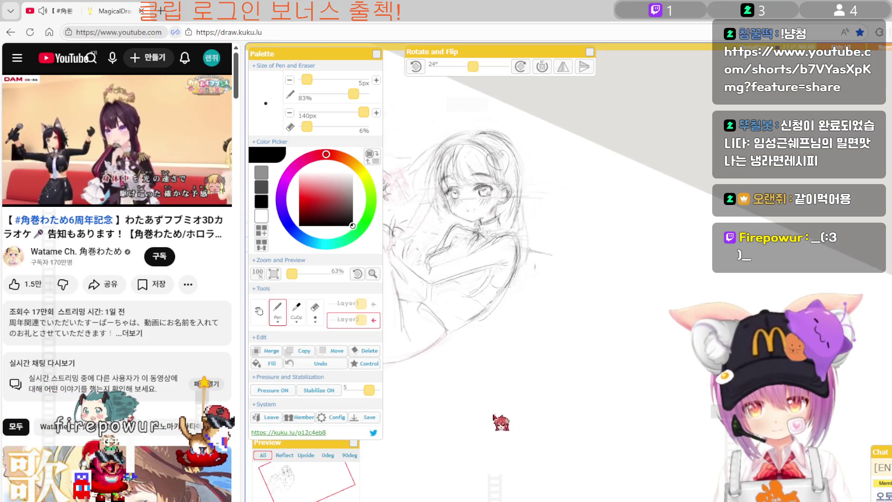
# Pan the sketch right and down and lightly erase stray lines around the face.
pyautogui.press('space')
pyautogui.moveTo(394, 421); pyautogui.dragTo(587, 438)
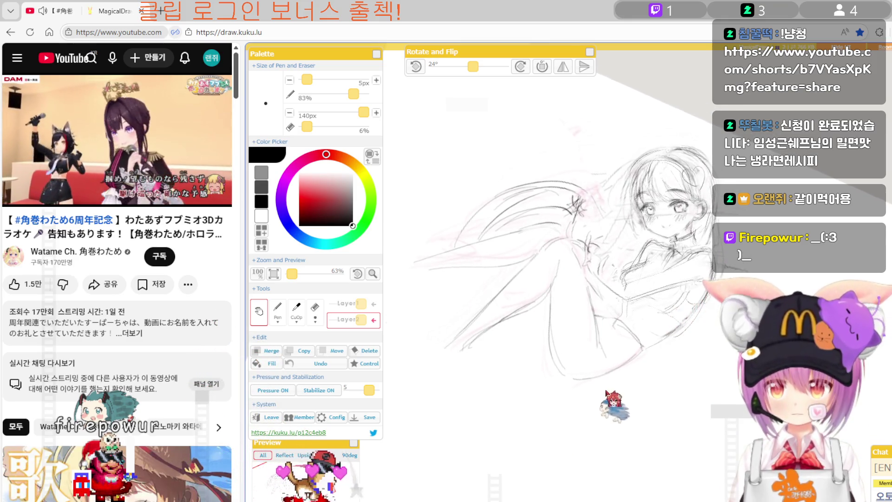
pyautogui.press('e')
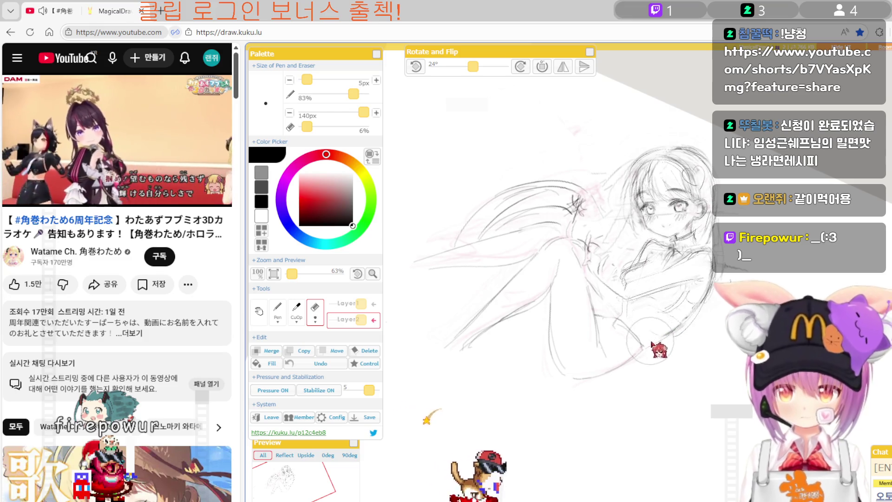
pyautogui.moveTo(653, 352); pyautogui.dragTo(641, 356)
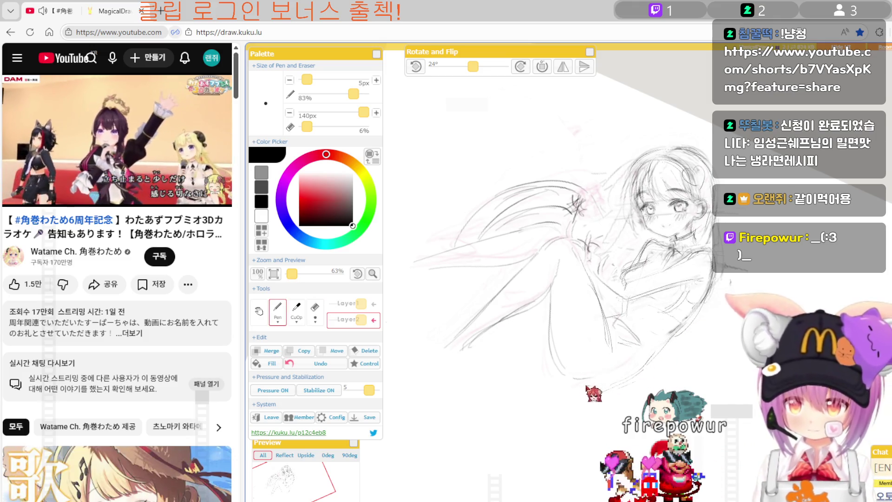
# Redraw the face and hair outlines, alternating between the Pen and Eraser.
pyautogui.press('p')
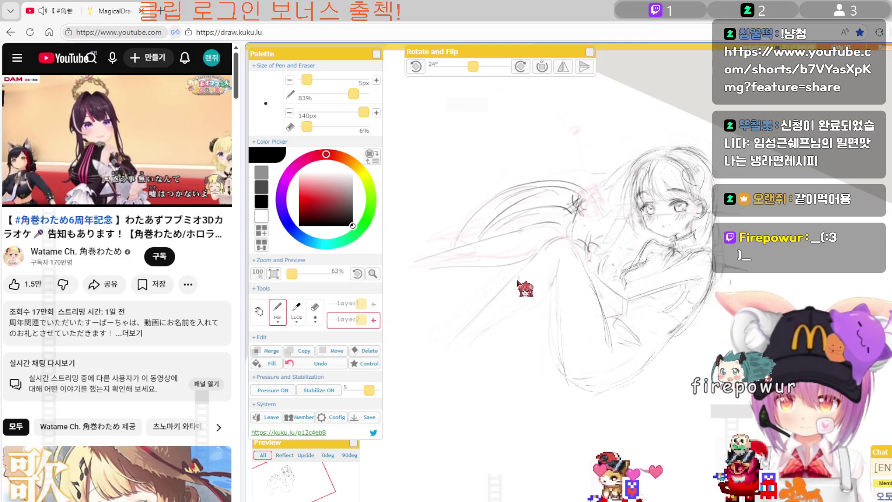
pyautogui.press('p')
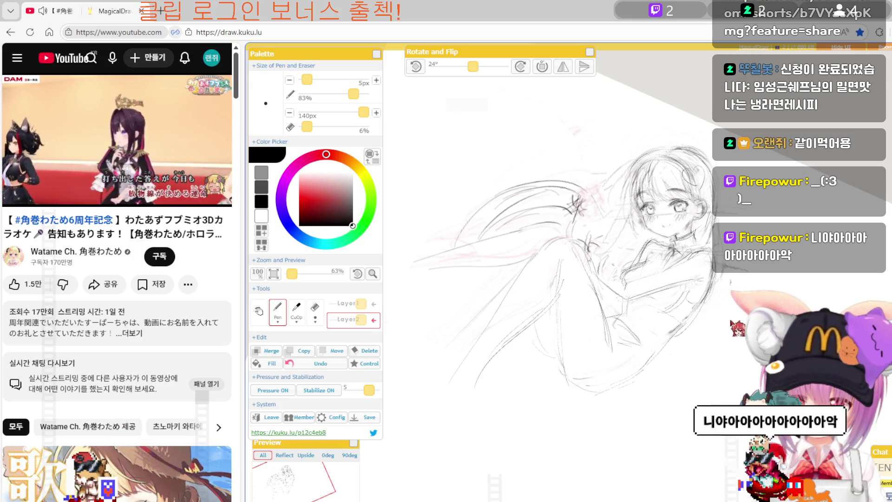
pyautogui.press('e')
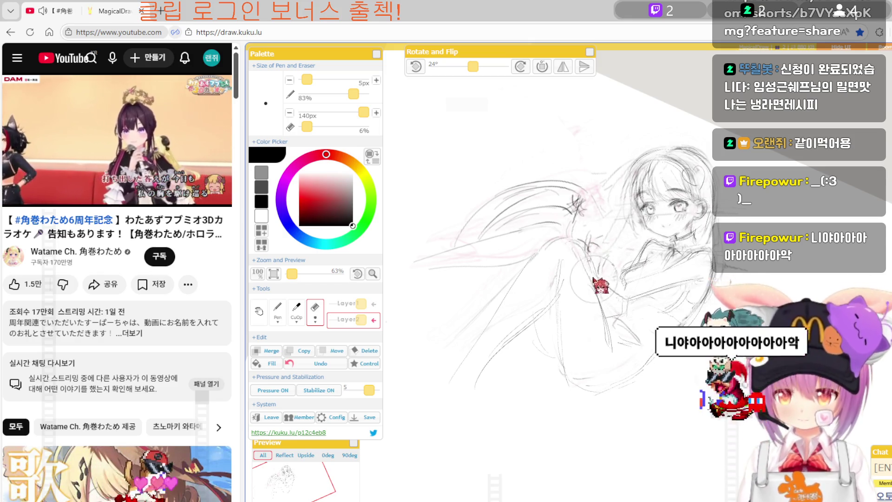
pyautogui.press('b')
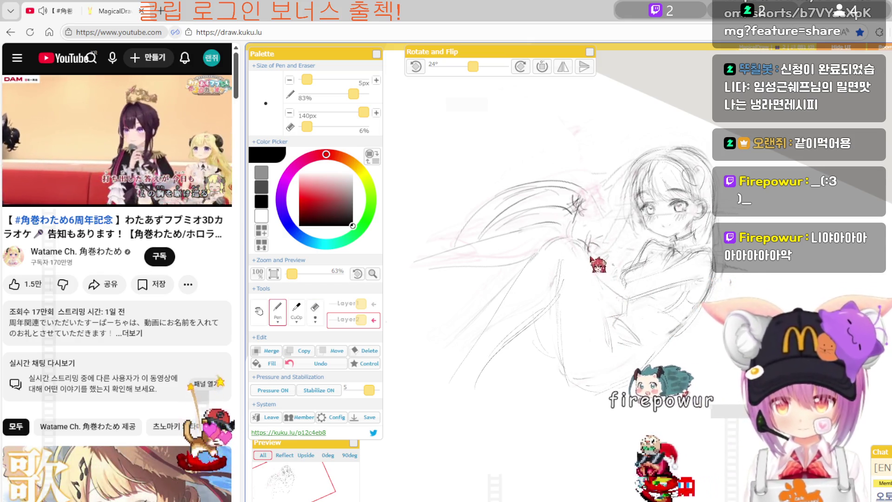
pyautogui.press('e')
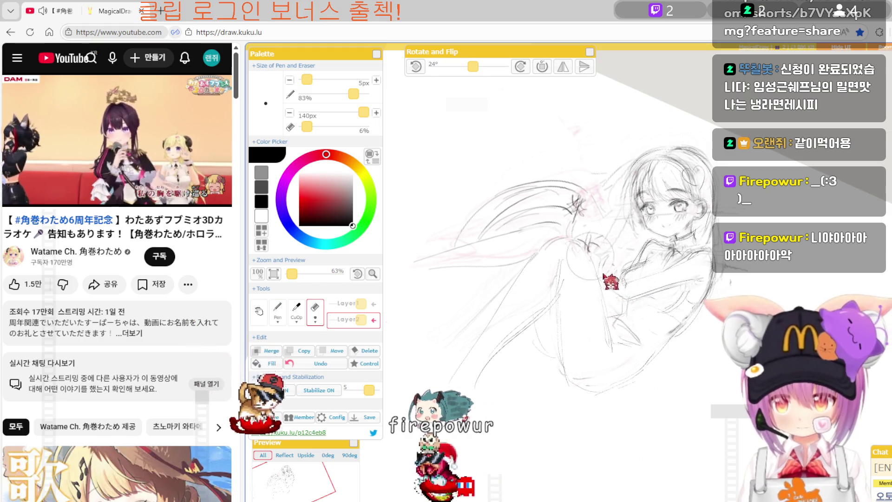
pyautogui.press('b')
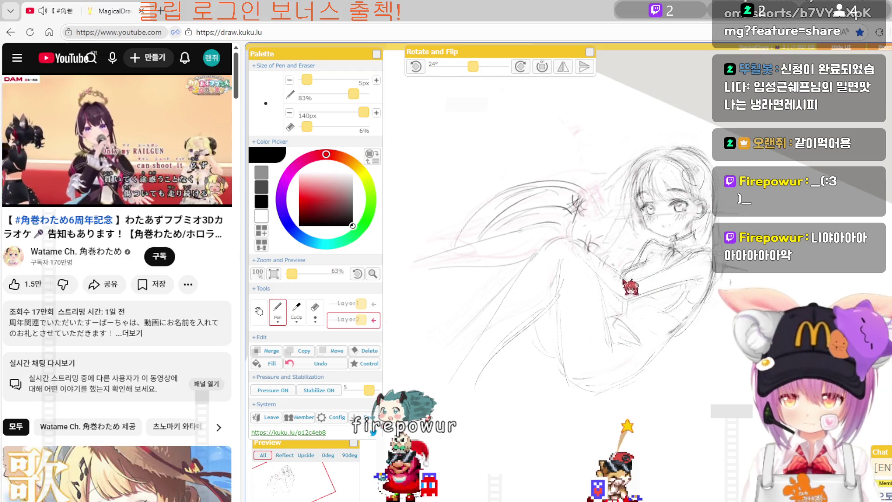
# Finish cleaning up the hair lines and reduce the canvas rotation to 8°.
pyautogui.press('e')
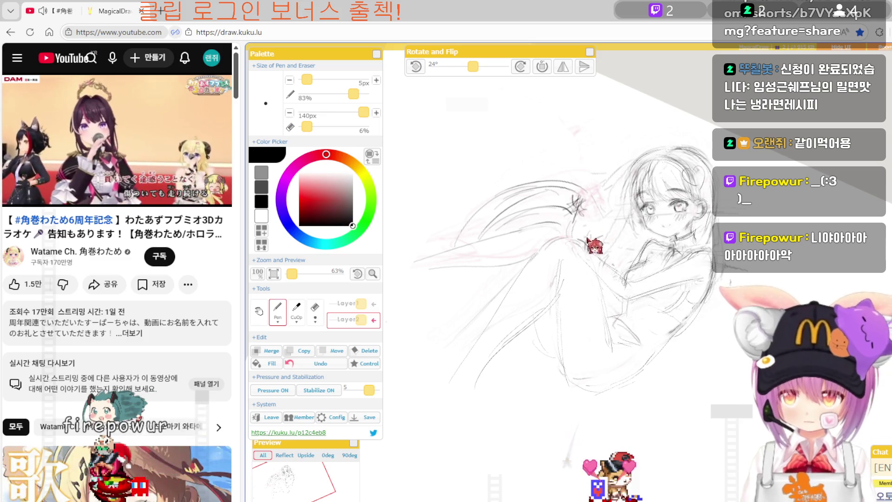
pyautogui.press('p')
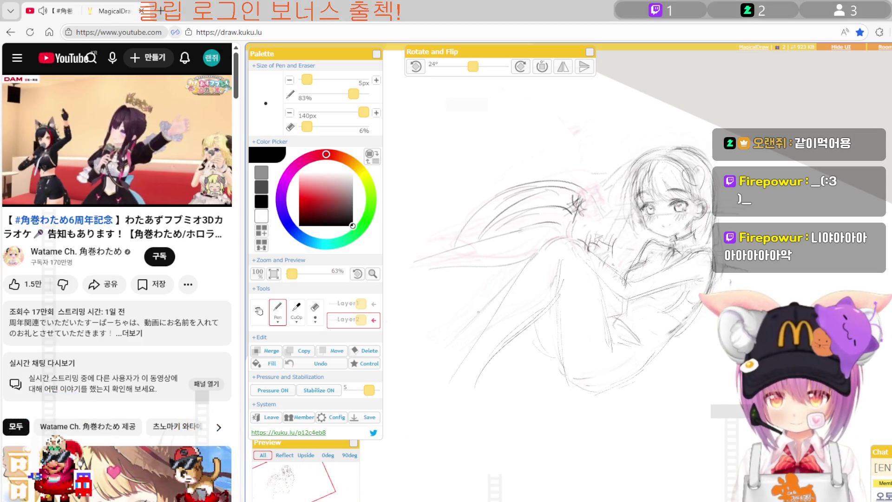
pyautogui.press('e')
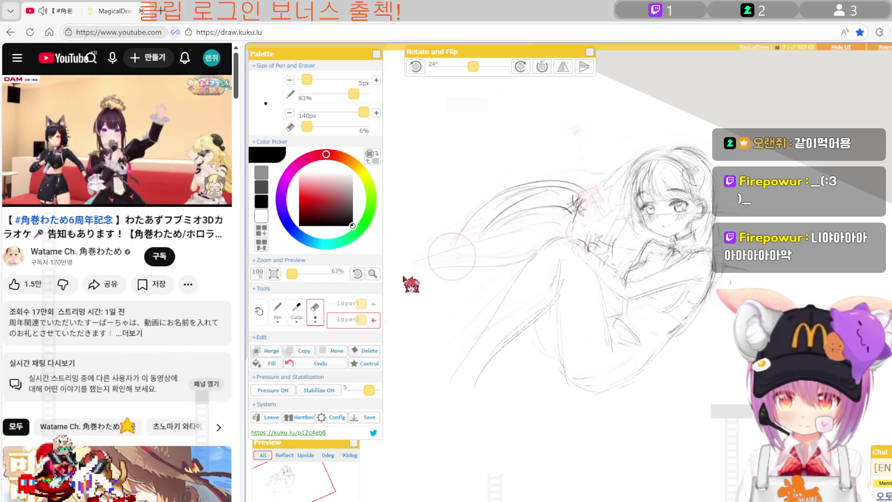
pyautogui.press('p')
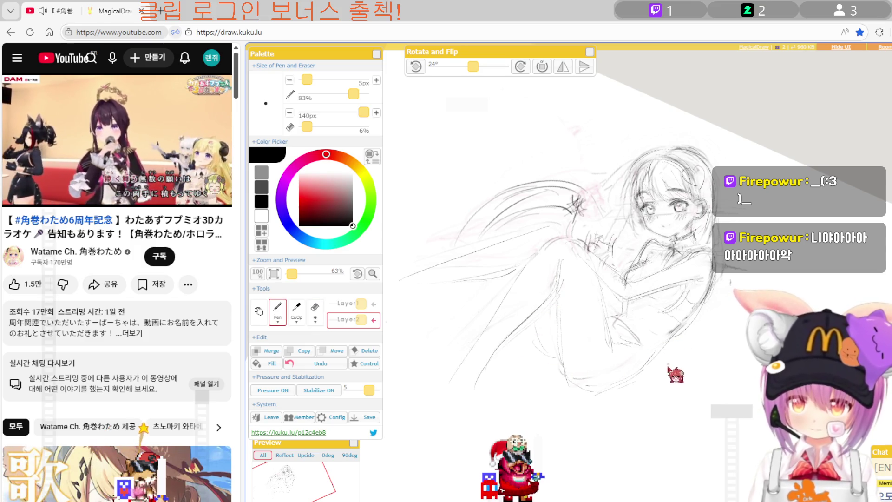
pyautogui.press('Left')
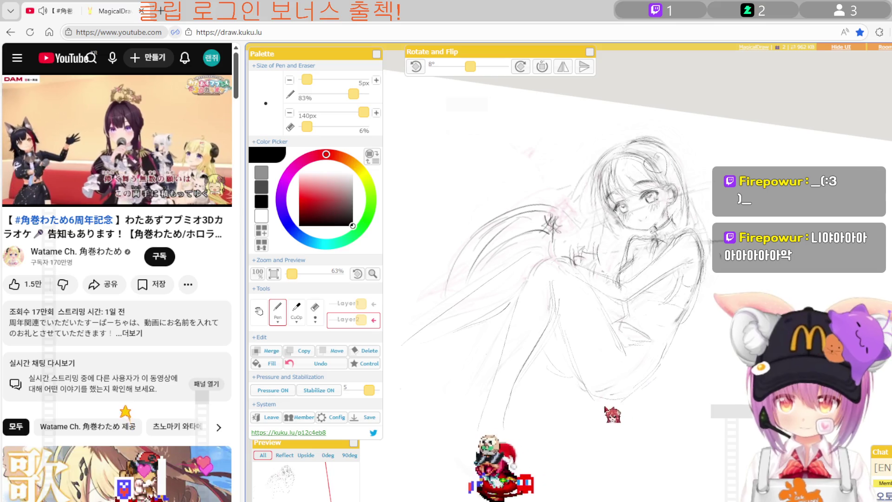
# Straighten the canvas to 0° and erase stray sketch marks.
pyautogui.press('Left')
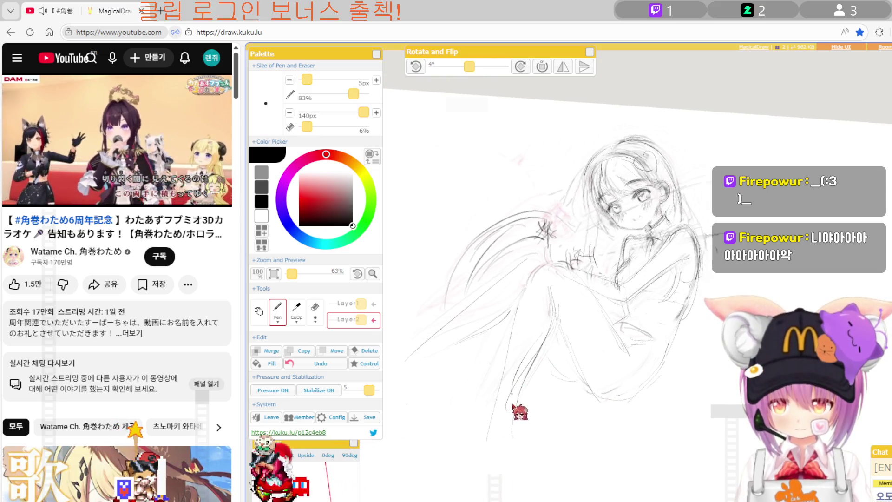
pyautogui.press('e')
pyautogui.press('Left')
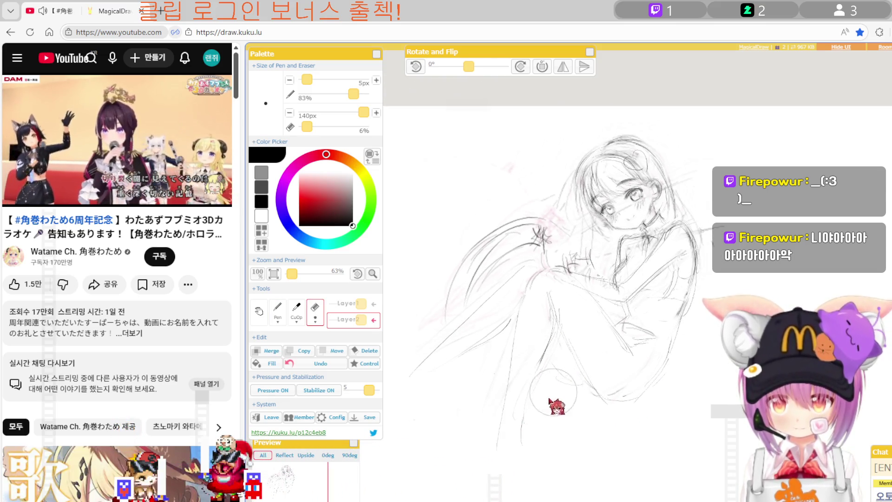
pyautogui.press('p')
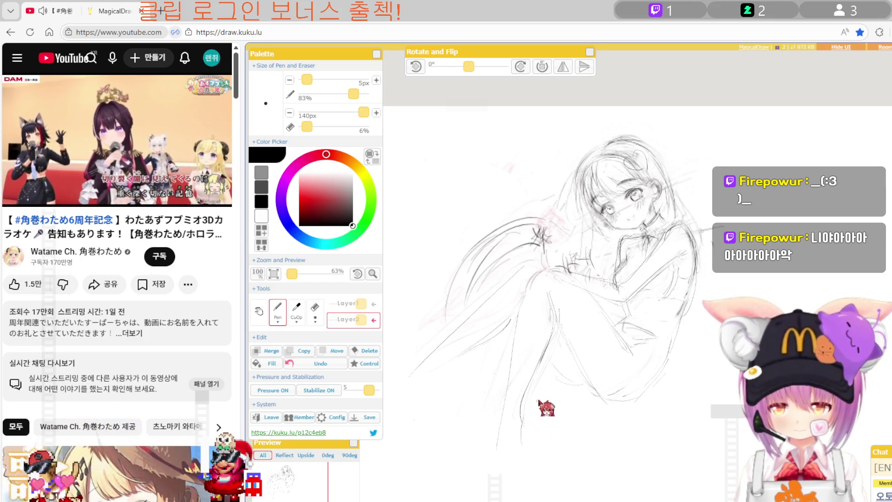
# Redraw the outlines with the canvas tilted at 8°, then zoom in to 88%.
pyautogui.press('Right')
pyautogui.press('Right')
pyautogui.press('Right')
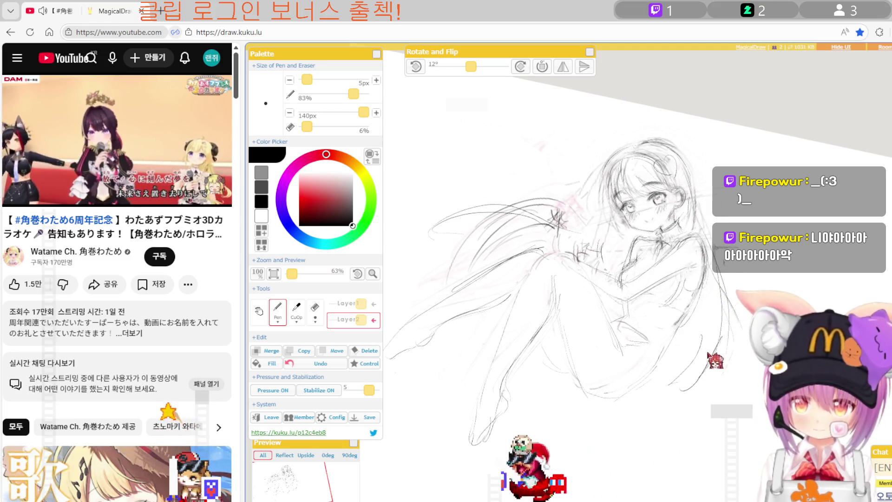
pyautogui.press('Left')
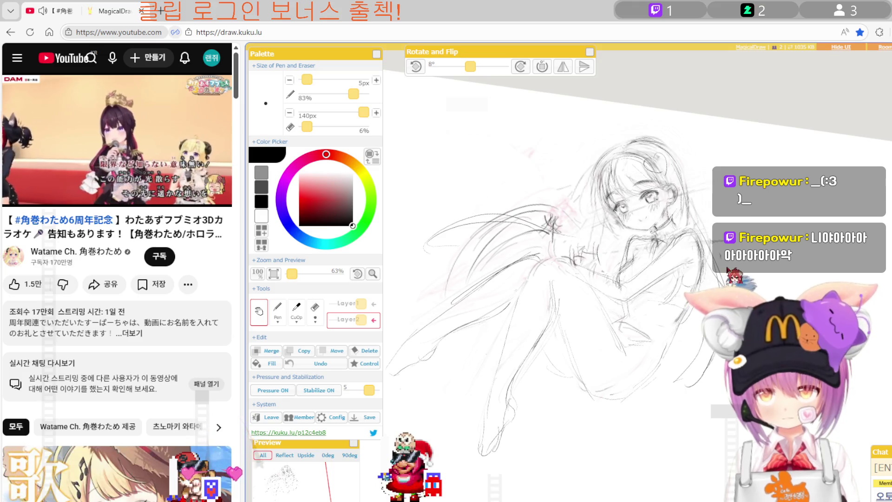
pyautogui.scroll(1, 650, 270)
pyautogui.scroll(1, 650, 269)
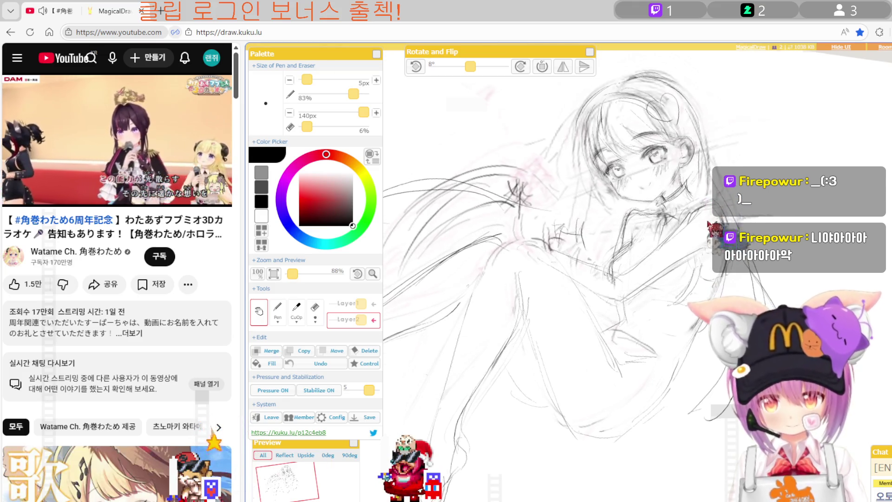
# Fix the lines around the face and collar, checking the result at 53% and 93% zoom.
pyautogui.moveTo(604, 186); pyautogui.dragTo(613, 288)
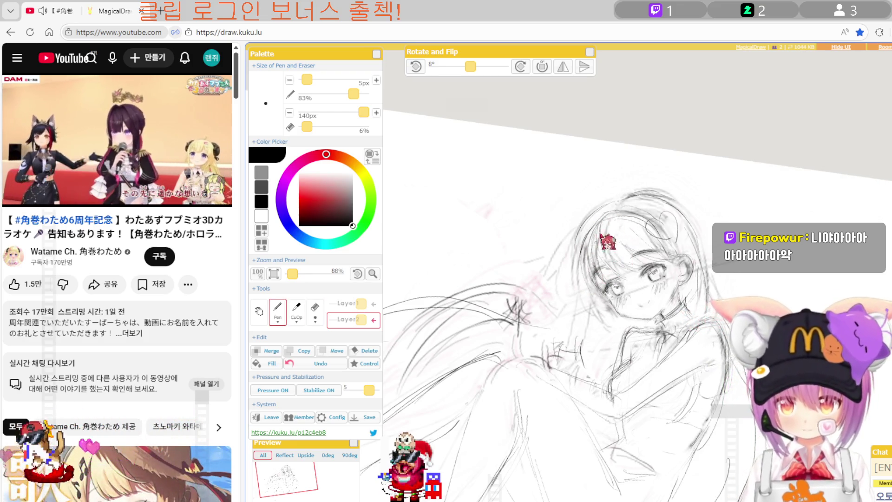
pyautogui.press('e')
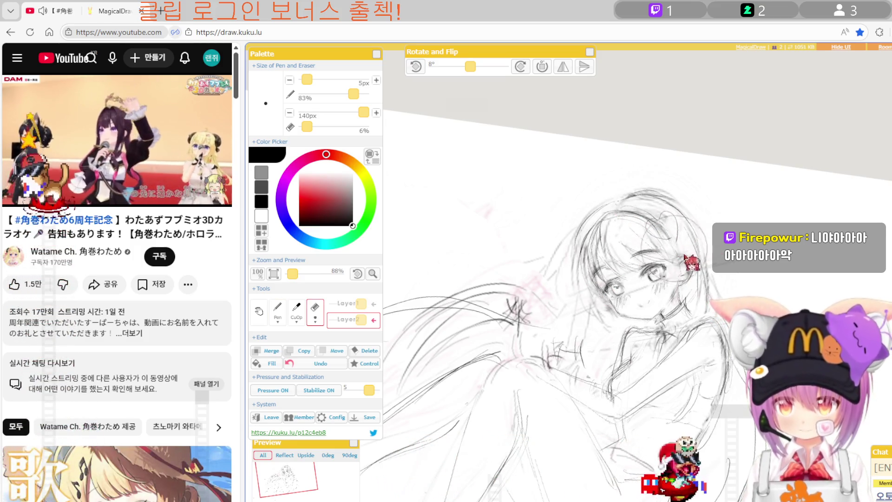
pyautogui.press('p')
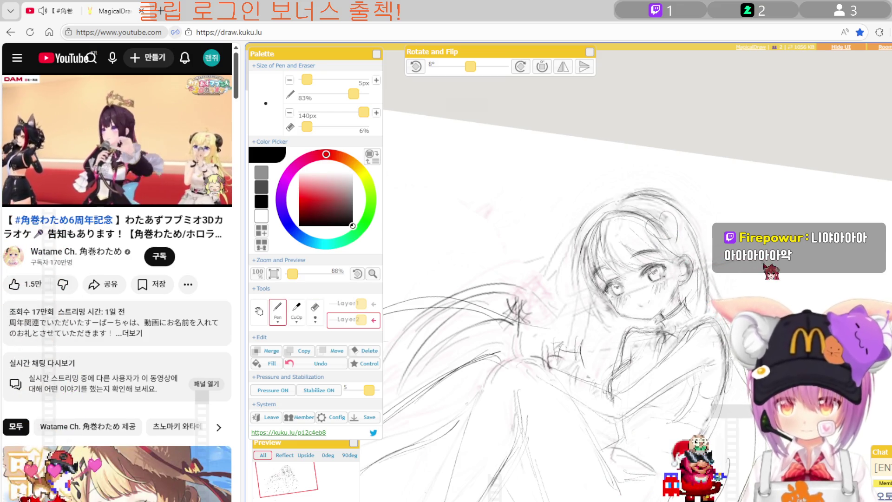
pyautogui.scroll(-1, 637, 301)
pyautogui.scroll(-2, 636, 302)
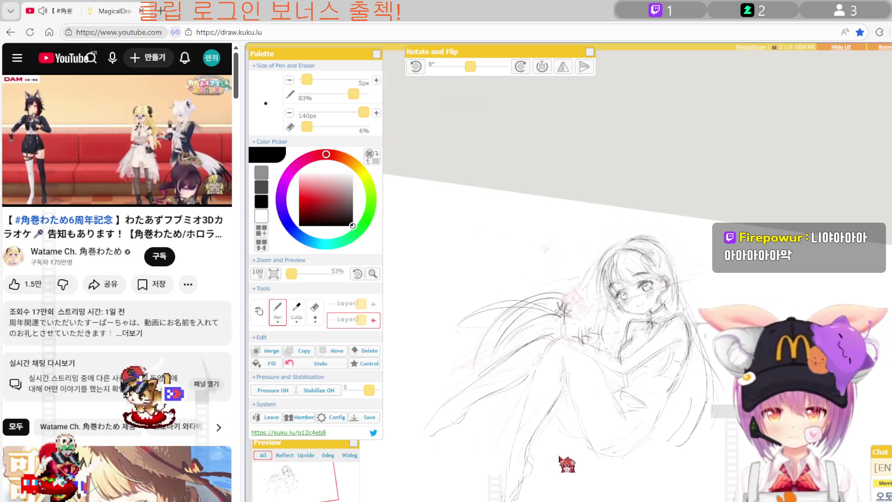
pyautogui.scroll(2, 605, 403)
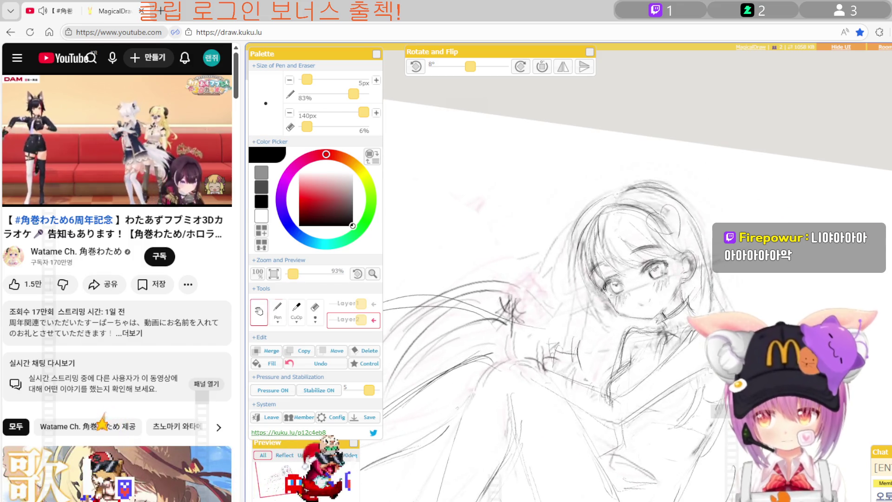
# Trace clean pen strokes along the arm folded across her knees, then zoom out to 68%.
pyautogui.press('e')
pyautogui.scroll(2, 534, 445)
pyautogui.press('b')
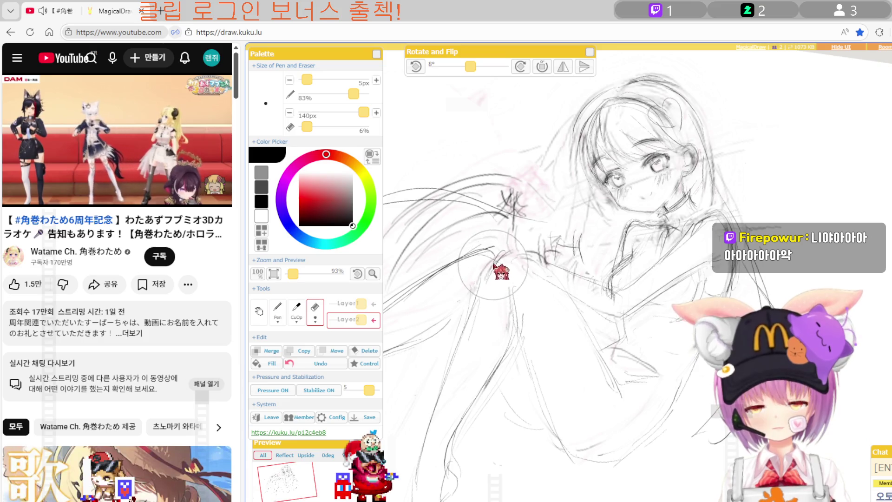
pyautogui.press('b')
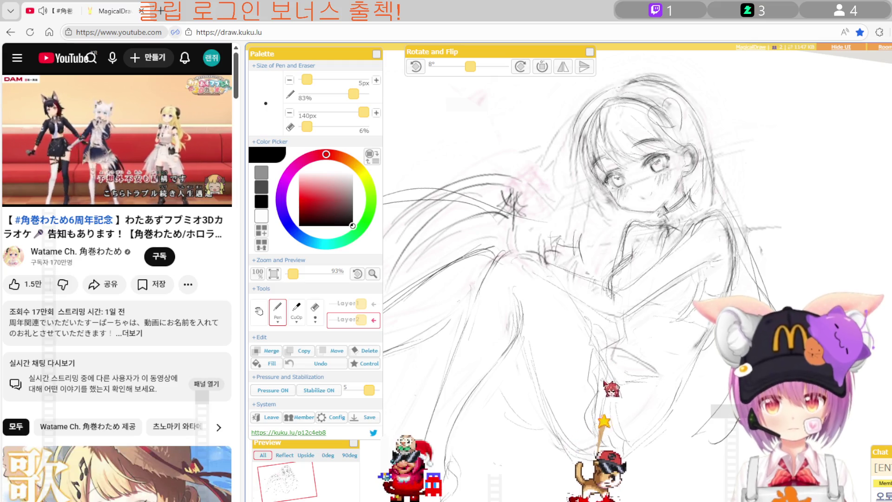
pyautogui.moveTo(612, 358); pyautogui.dragTo(614, 344)
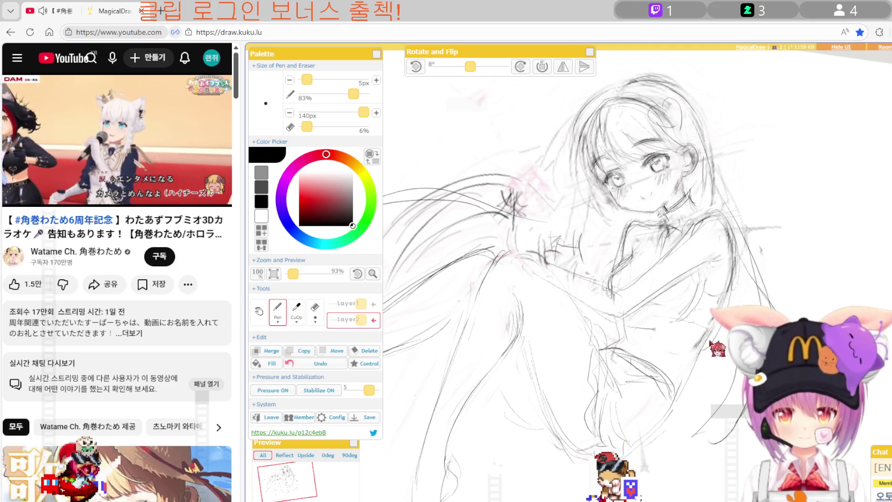
pyautogui.press('e')
pyautogui.press('p')
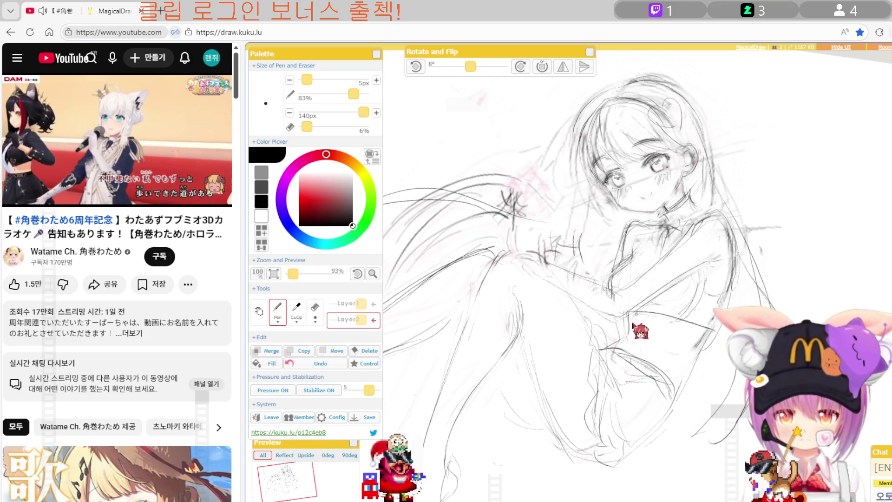
pyautogui.scroll(-1, 631, 292)
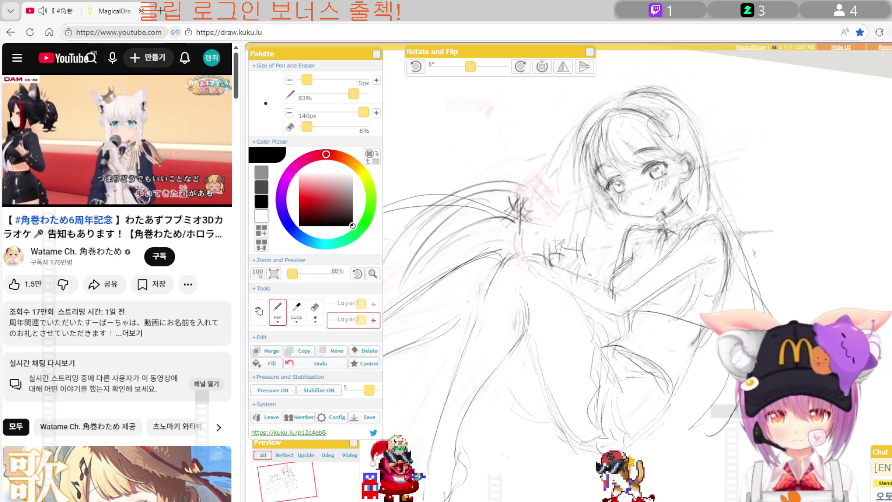
pyautogui.scroll(-1, 632, 292)
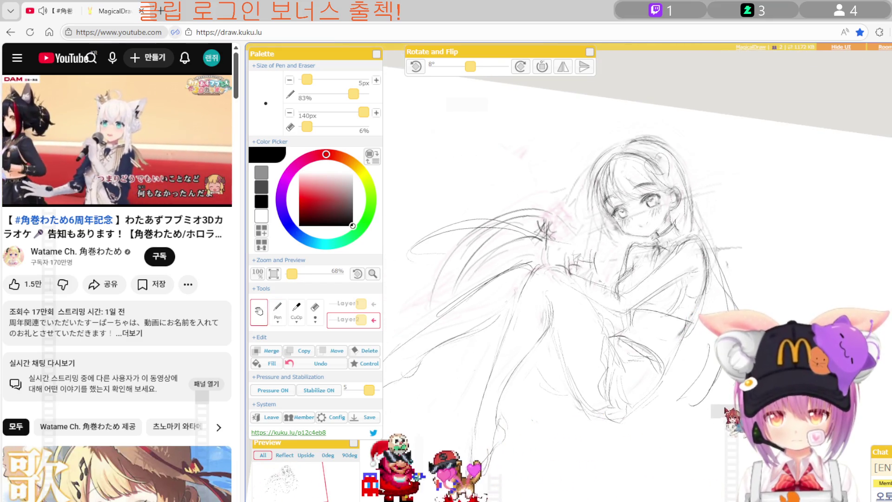
# Pan the view down and slightly right to bring the figure into view.
pyautogui.press('space')
pyautogui.moveTo(617, 232); pyautogui.dragTo(618, 273)
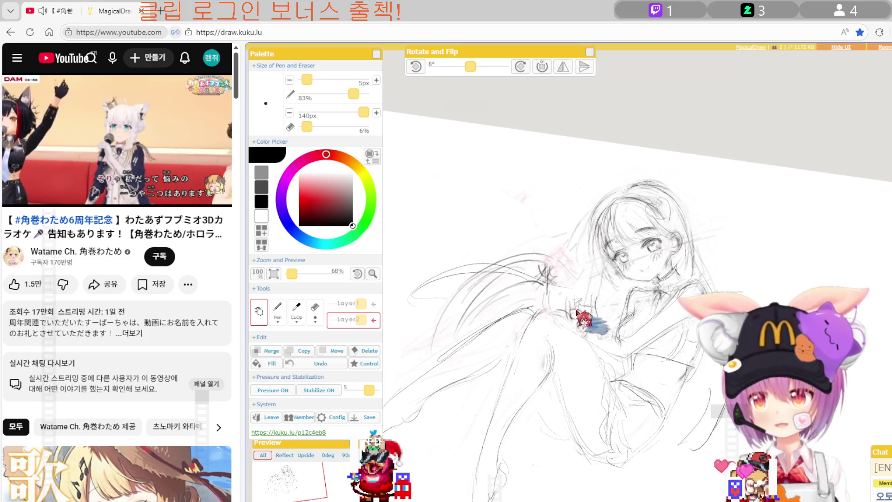
pyautogui.moveTo(577, 312); pyautogui.dragTo(583, 315)
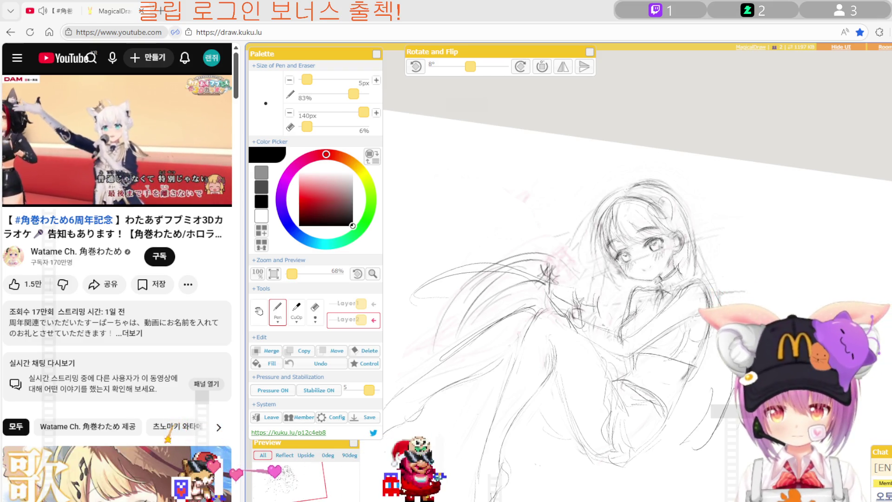
# Erase leftover sketch strokes, redraw the body and hair lines, and reset rotation to 0°.
pyautogui.press('e')
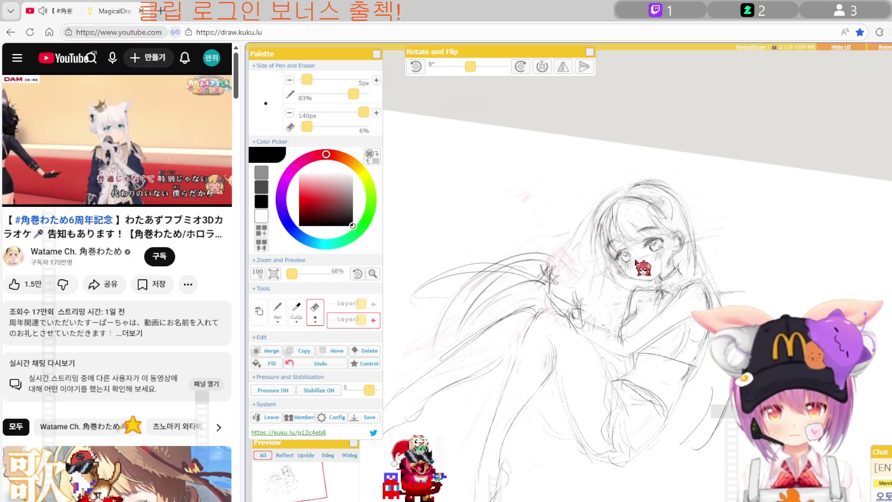
pyautogui.press('p')
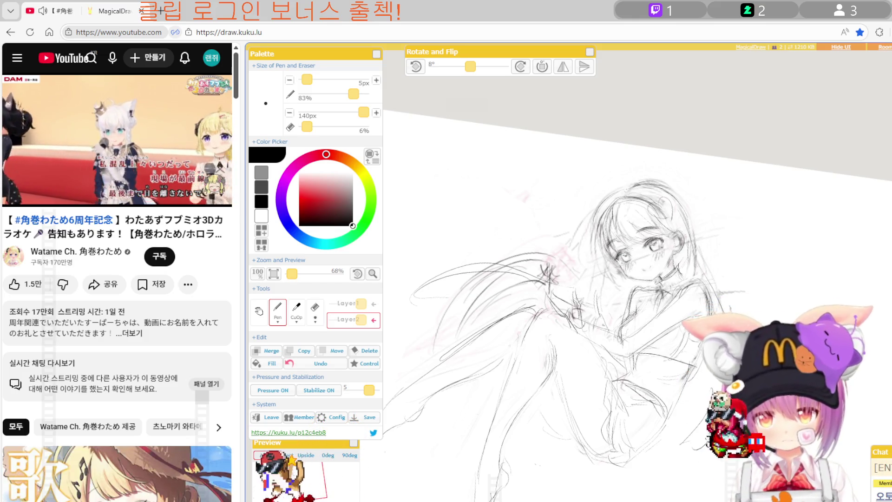
pyautogui.press('e')
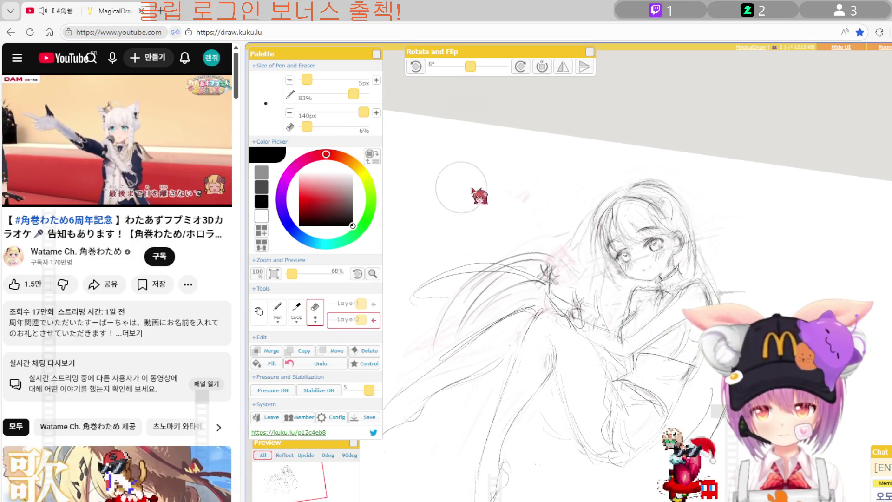
pyautogui.press('r')
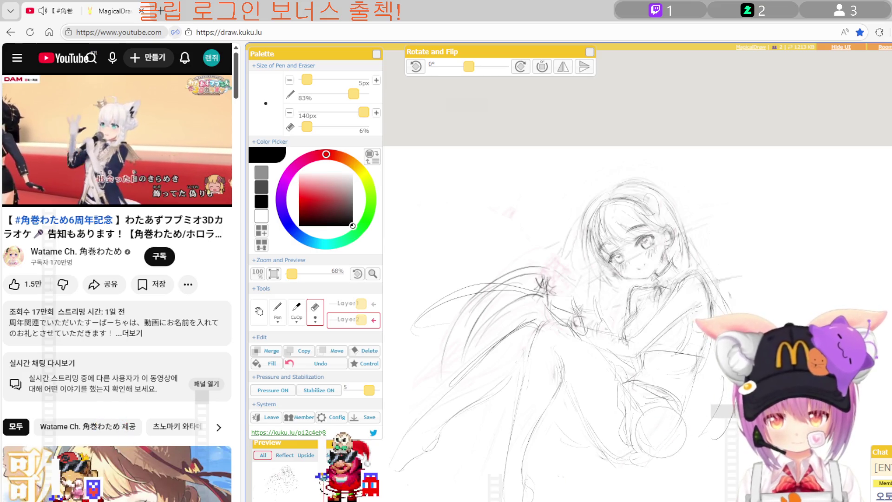
pyautogui.press('p')
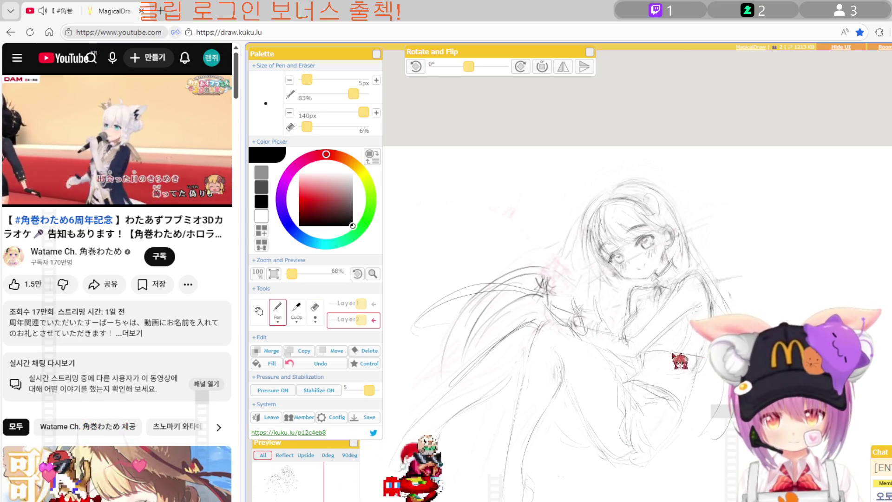
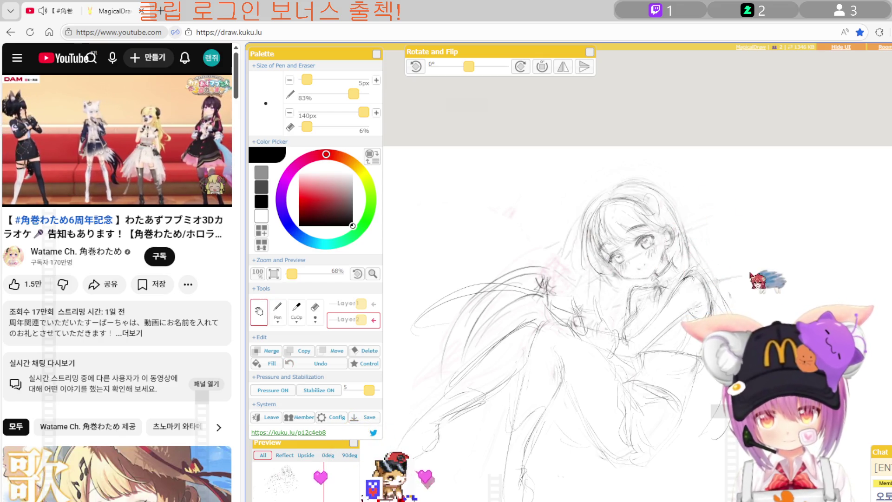
# Tilt the canvas slightly and zoom out to 48% so the whole sketch shows.
pyautogui.press('Right')
pyautogui.press('Right')
pyautogui.press('Right')
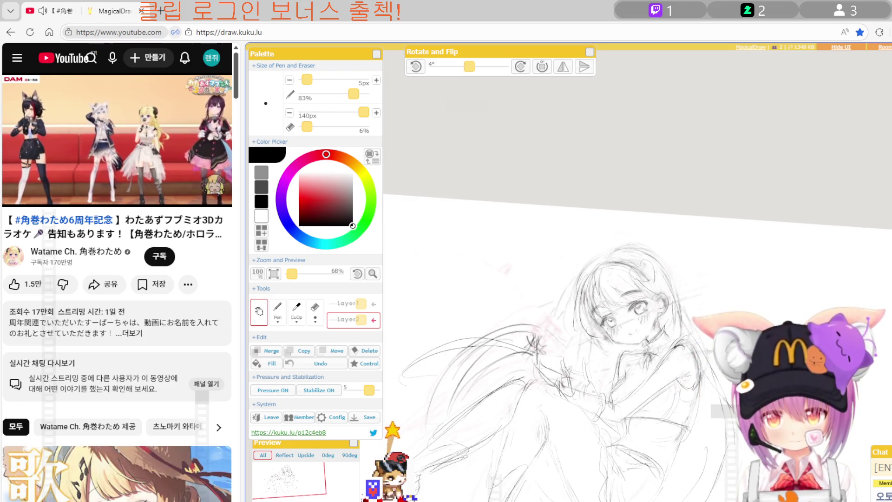
pyautogui.press('Left')
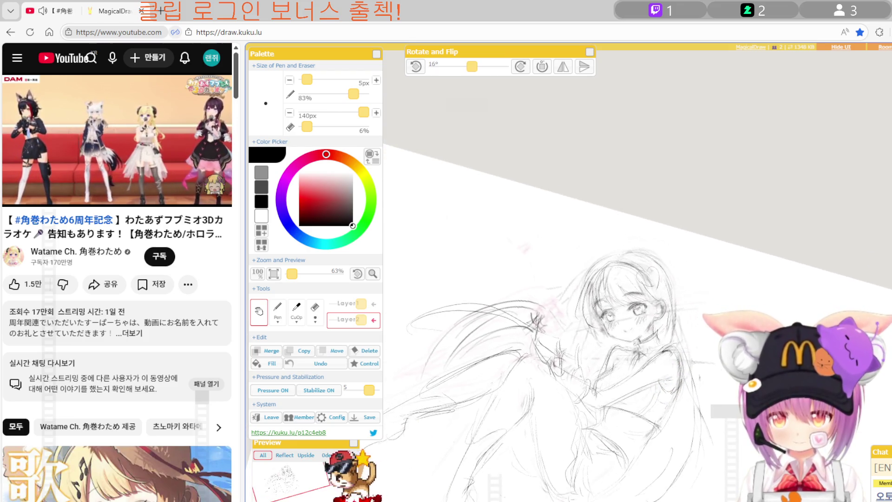
pyautogui.scroll(-3, 557, 325)
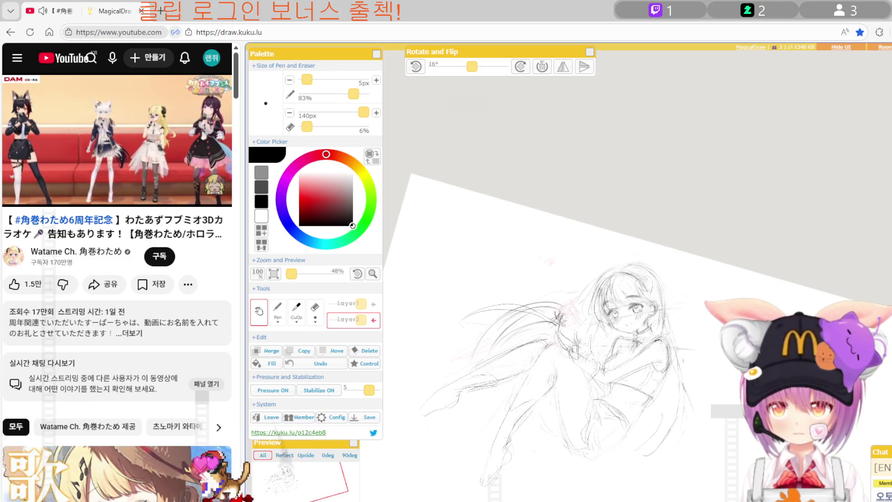
pyautogui.moveTo(557, 326); pyautogui.dragTo(557, 269)
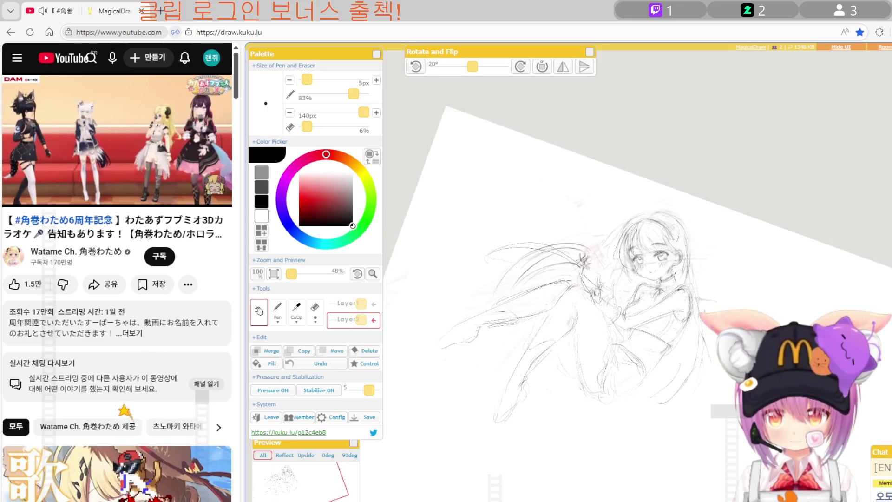
# Adjust the canvas tilt to about 16° and bring up the Save options.
pyautogui.press('r')
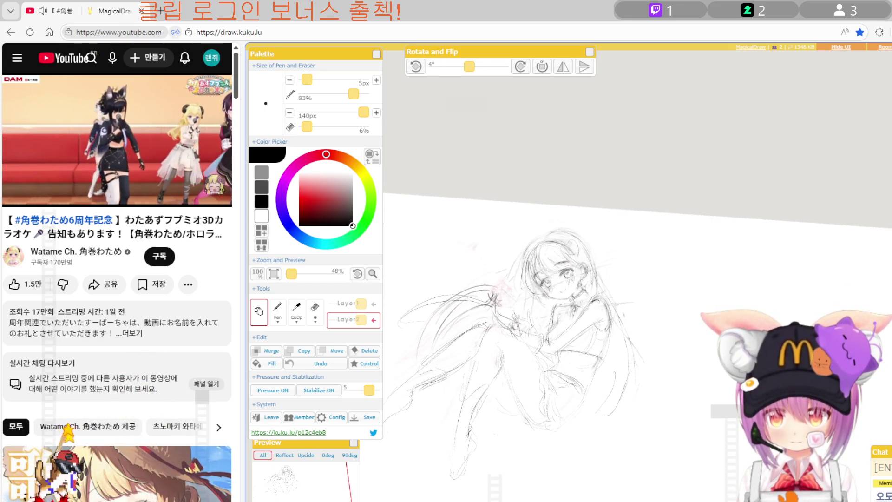
pyautogui.press('r')
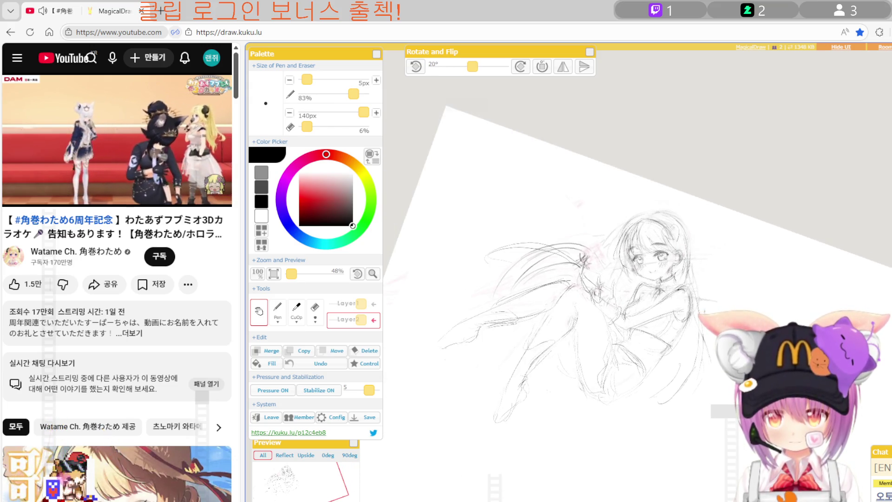
pyautogui.press('r')
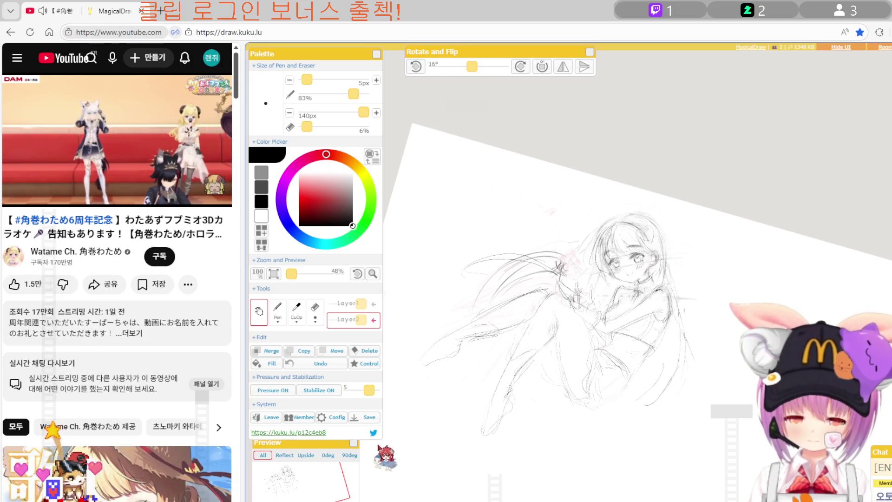
pyautogui.click(366, 416)
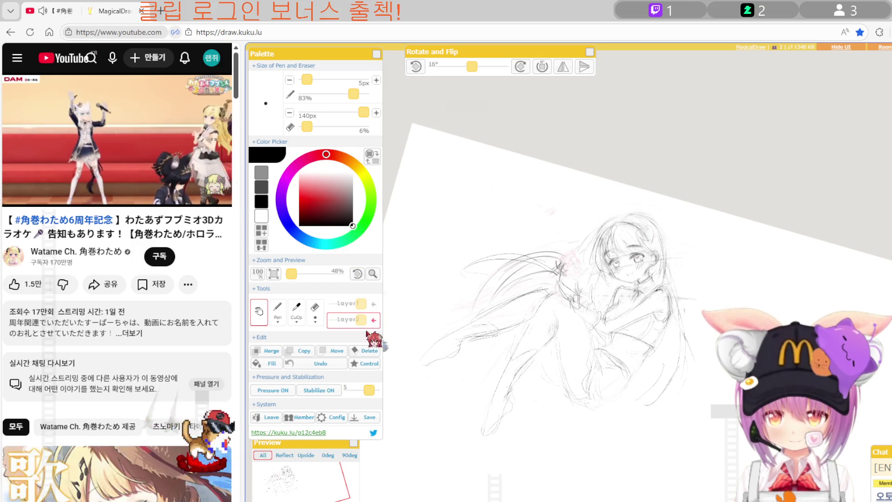
pyautogui.click(365, 417)
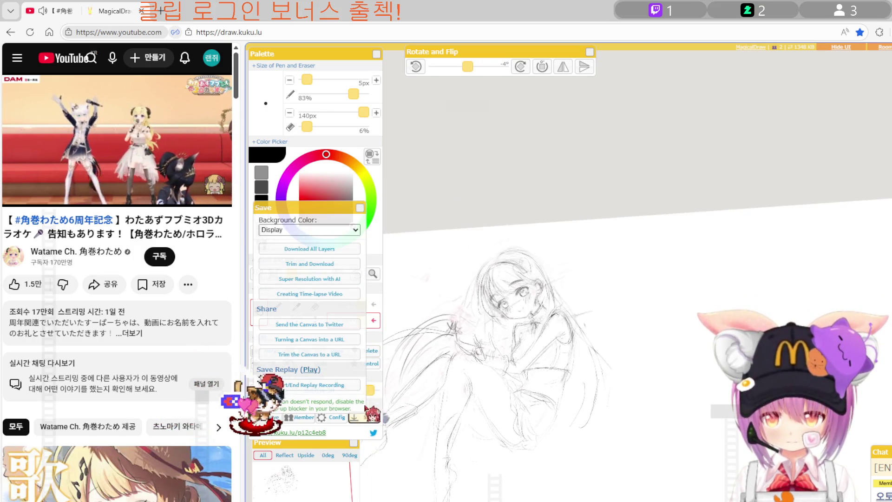
# Start a Trim and Download, place the trim box over the sketch, then cancel it.
pyautogui.click(348, 264)
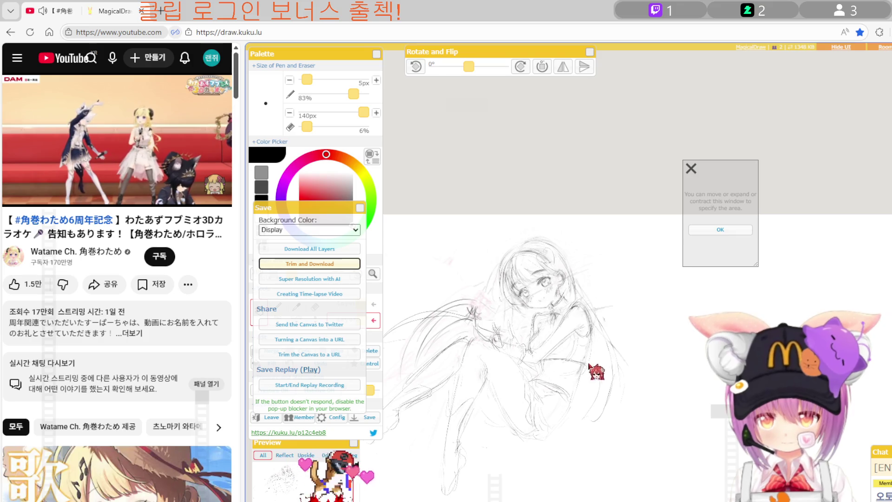
pyautogui.scroll(-2, 627, 355)
pyautogui.scroll(-3, 673, 325)
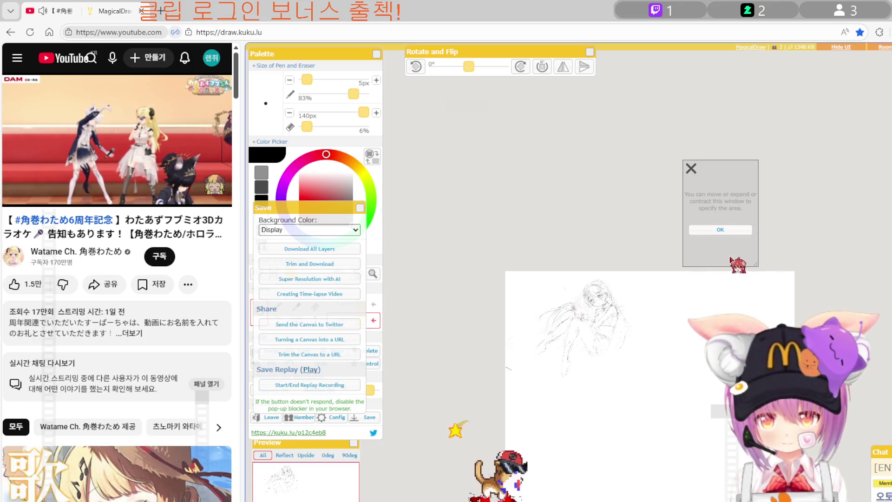
pyautogui.scroll(1, 739, 274)
pyautogui.scroll(1, 635, 372)
pyautogui.scroll(1, 654, 376)
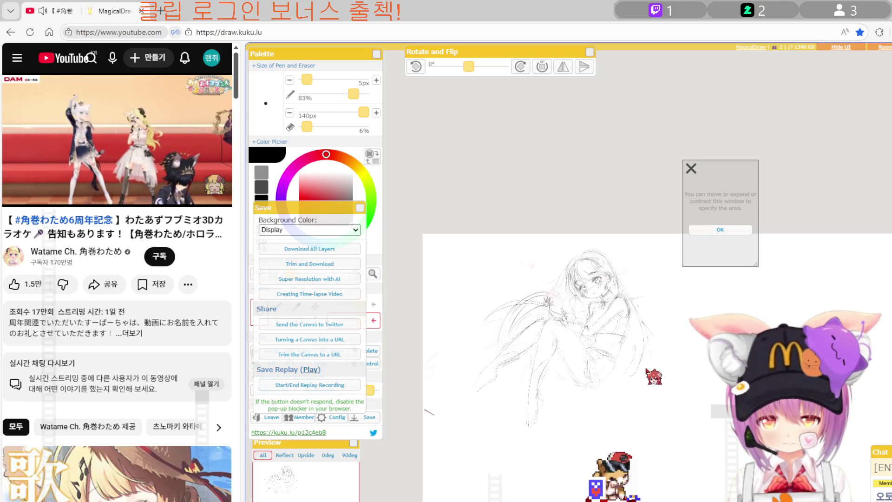
pyautogui.moveTo(729, 255)
pyautogui.mouseDown()
pyautogui.moveTo(562, 356)
pyautogui.moveTo(513, 341)
pyautogui.mouseUp()
pyautogui.moveTo(560, 361)
pyautogui.mouseDown()
pyautogui.moveTo(633, 425)
pyautogui.moveTo(621, 408)
pyautogui.moveTo(655, 423)
pyautogui.mouseUp()
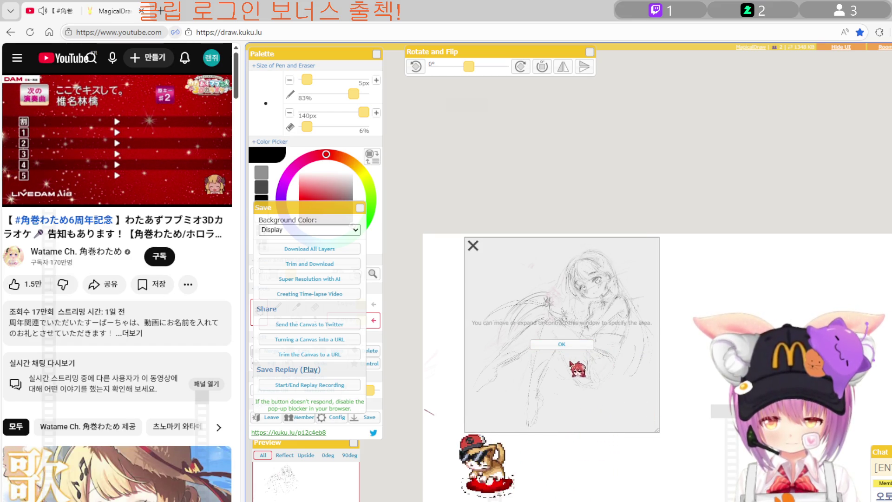
pyautogui.click(473, 245)
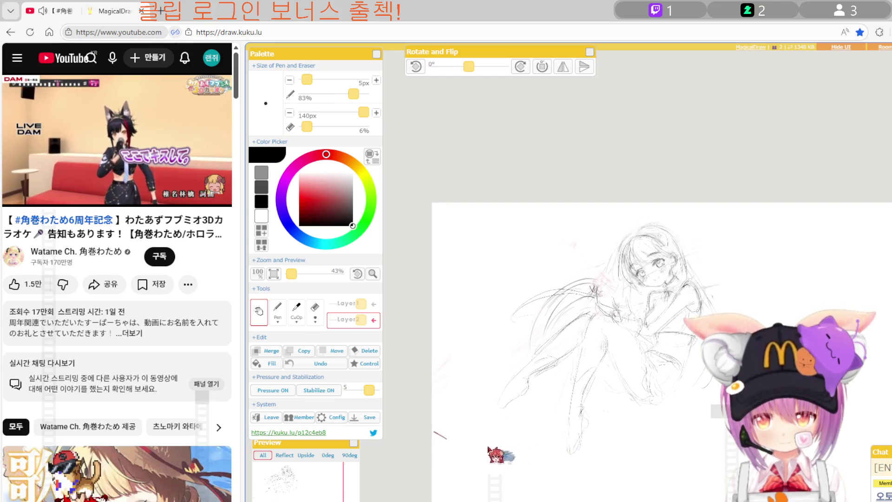
# Redo the trimmed download sized to the figure and download All Layers as one image.
pyautogui.click(367, 417)
pyautogui.click(342, 265)
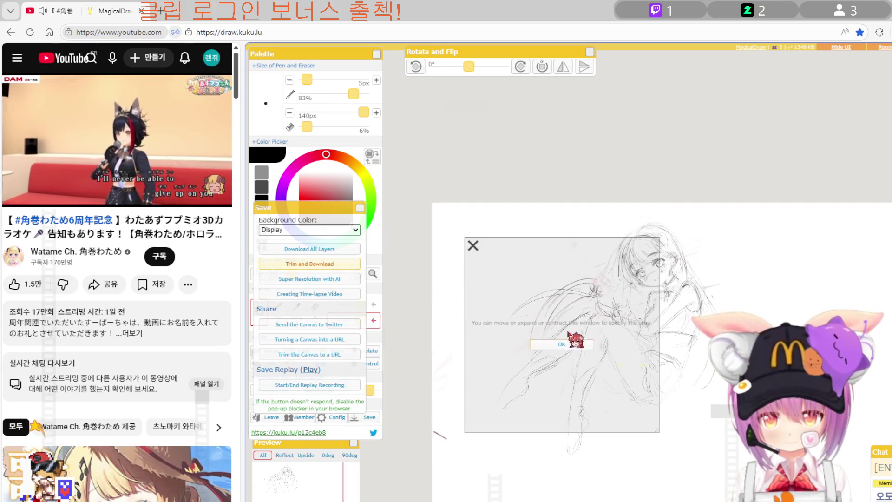
pyautogui.moveTo(676, 402); pyautogui.dragTo(735, 462)
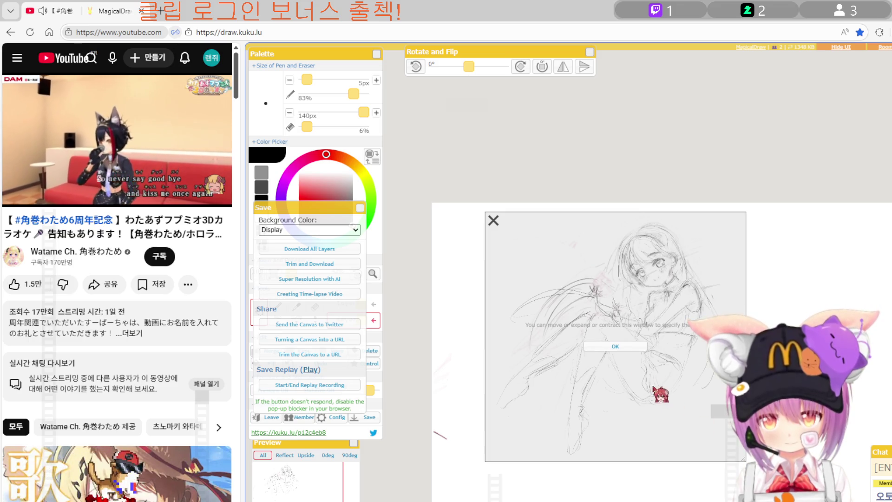
pyautogui.click(615, 346)
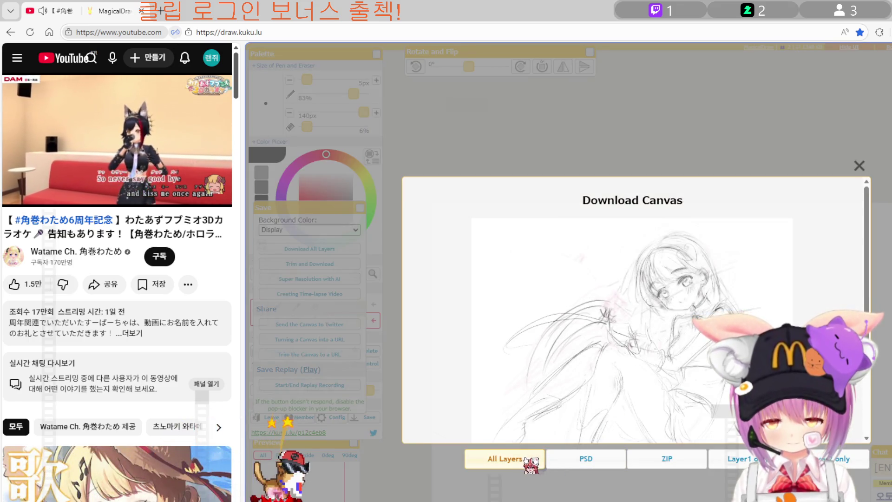
pyautogui.click(586, 458)
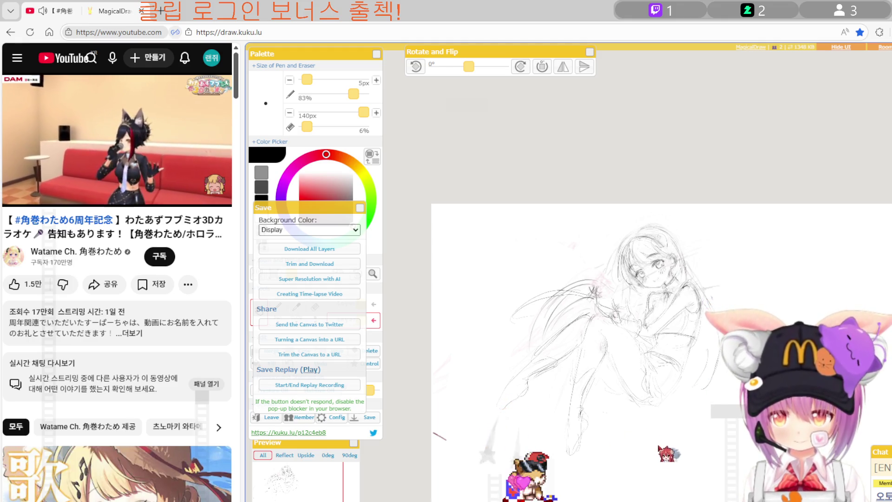
pyautogui.click(360, 208)
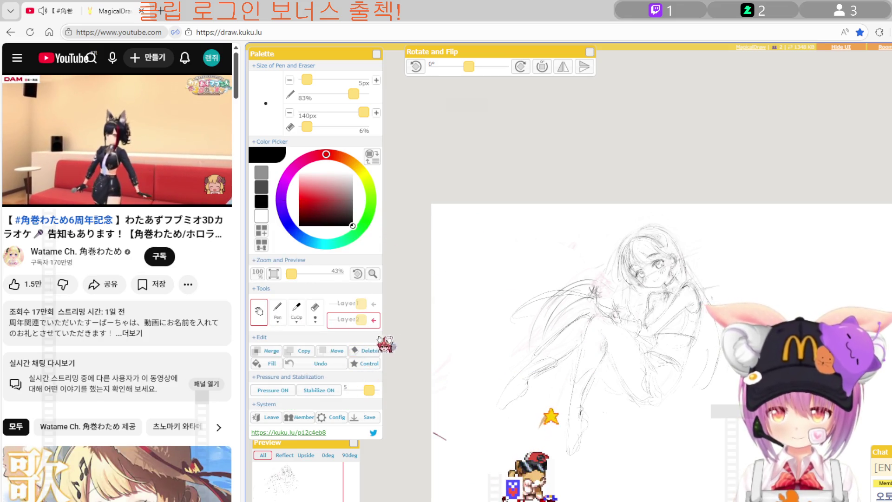
# Zoom in to 173% on the face, pick red as the colour, and switch to the Pen.
pyautogui.scroll(3, 624, 302)
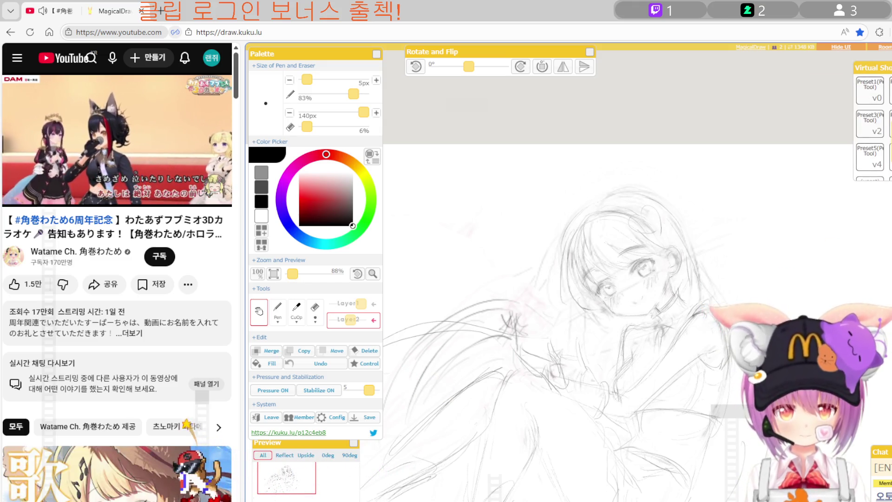
pyautogui.click(299, 195)
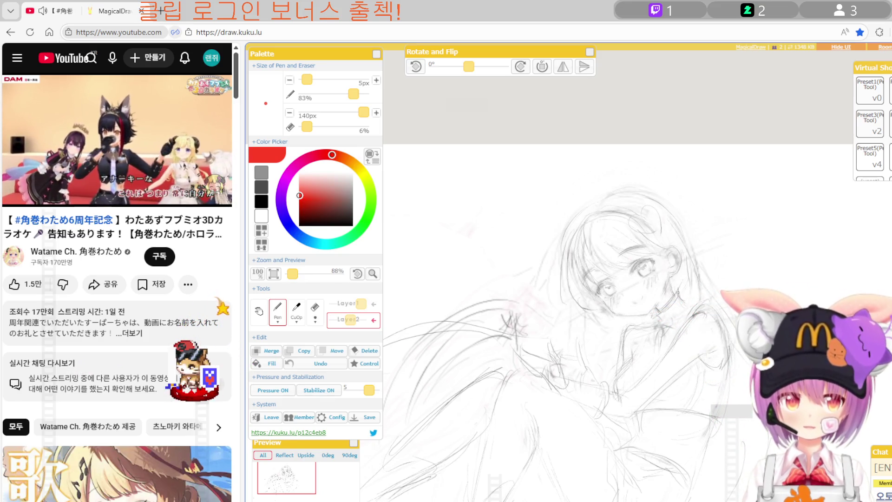
pyautogui.scroll(1, 604, 307)
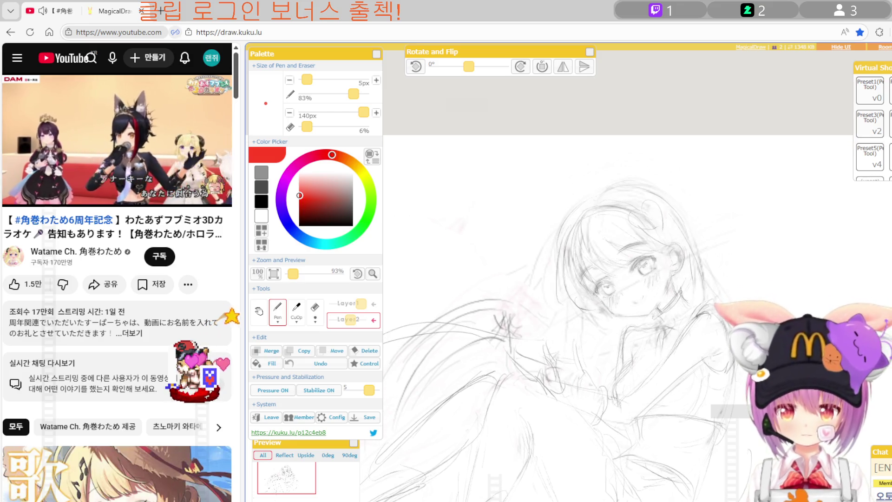
pyautogui.scroll(3, 604, 307)
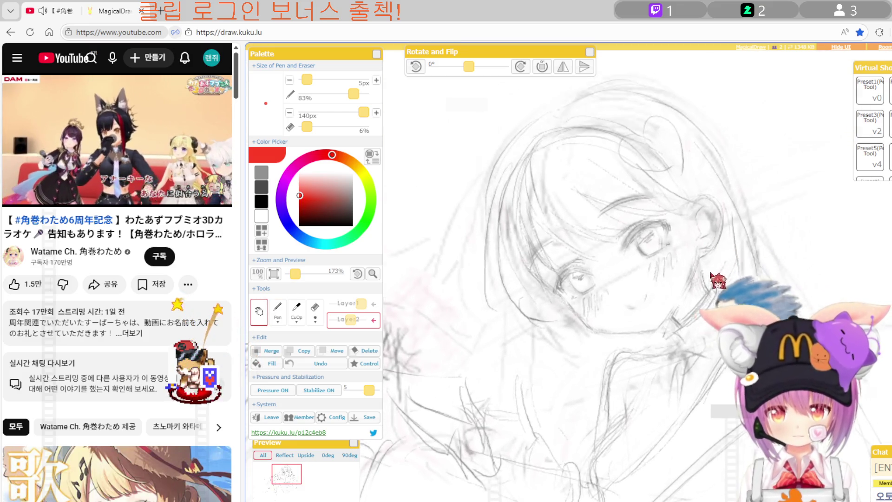
pyautogui.scroll(3, 604, 307)
pyautogui.press('p')
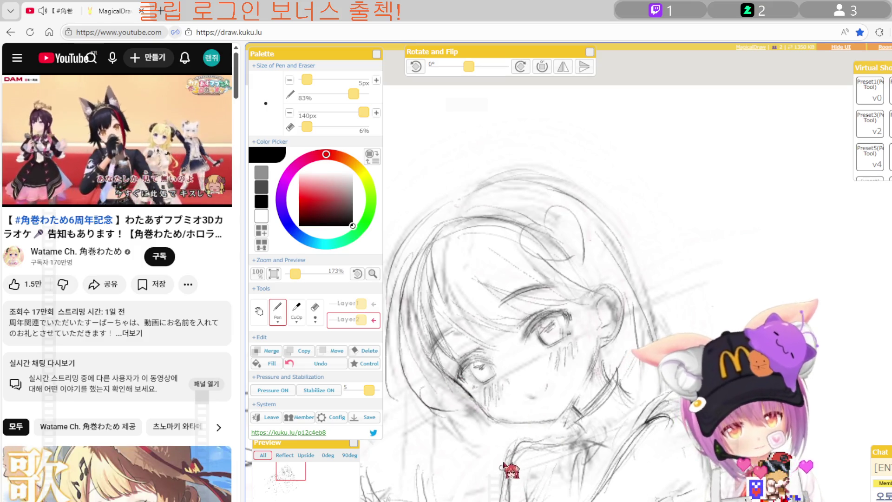
# Mirror the canvas to check the face proportions, then restore it and resume with the Pen.
pyautogui.press('h')
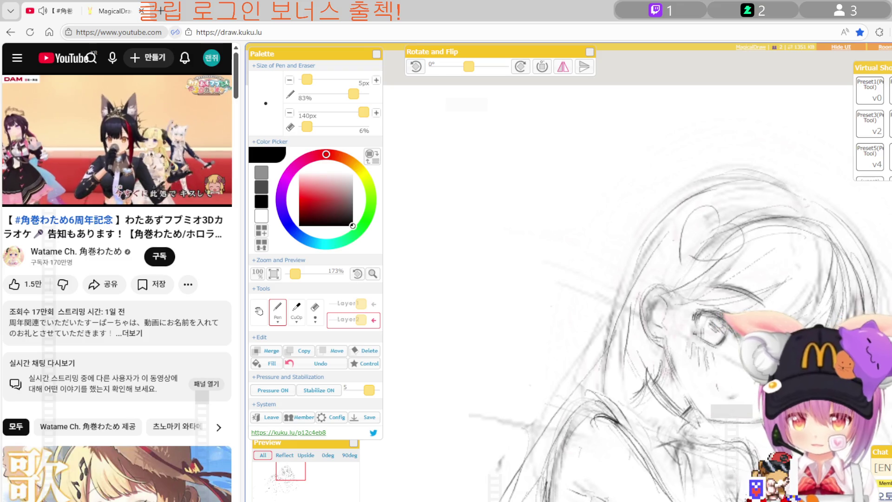
pyautogui.press('h')
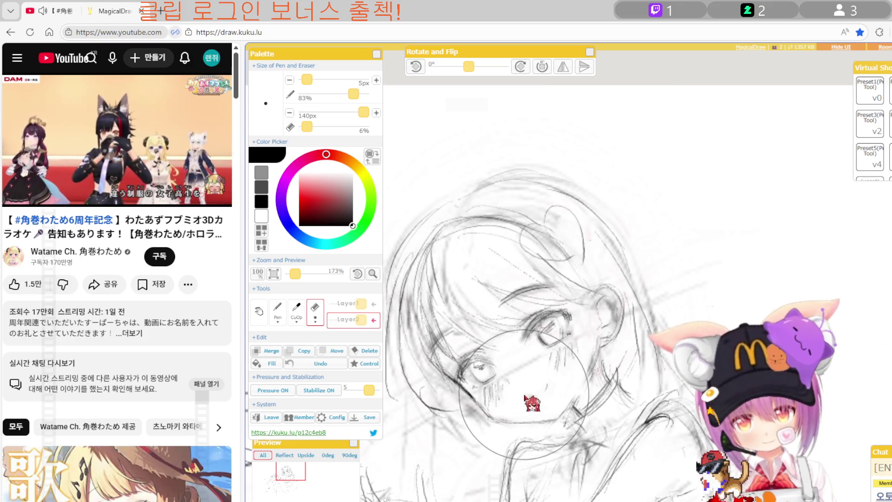
pyautogui.press('p')
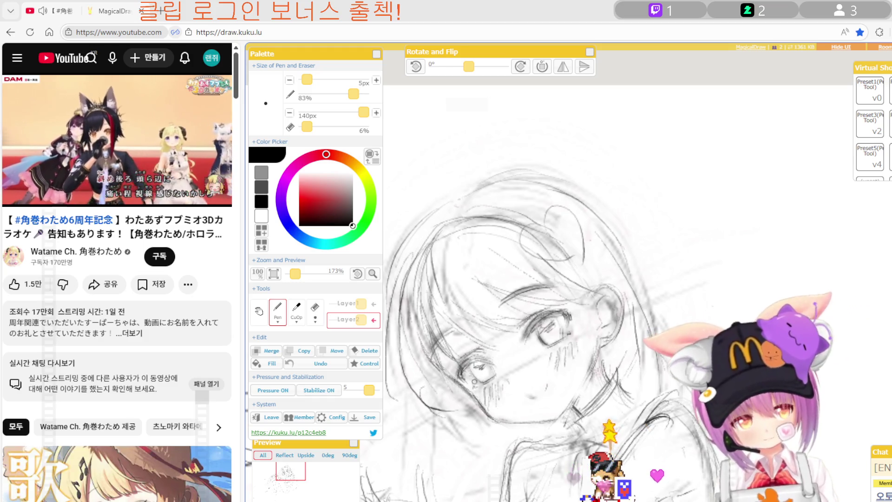
pyautogui.press('e')
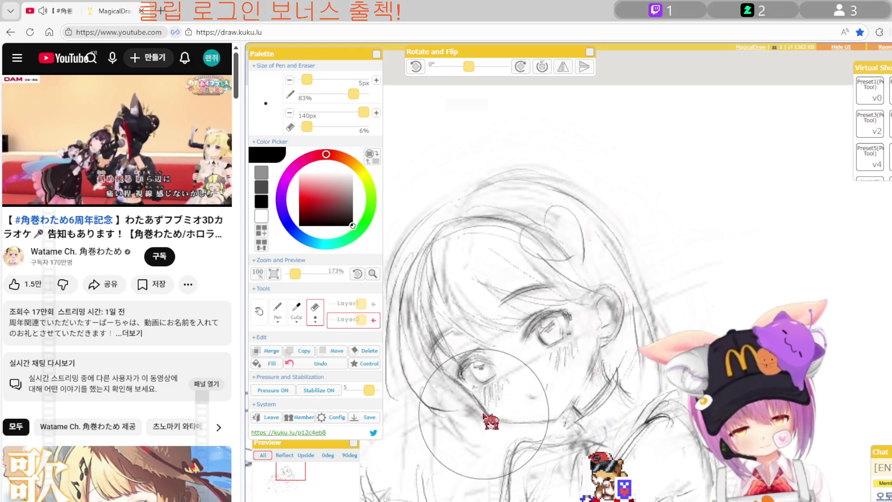
pyautogui.press('e')
# Rotate the view to about 24°, recheck it mirrored, then straighten rotation to 4°.
pyautogui.moveTo(496, 425); pyautogui.dragTo(455, 342)
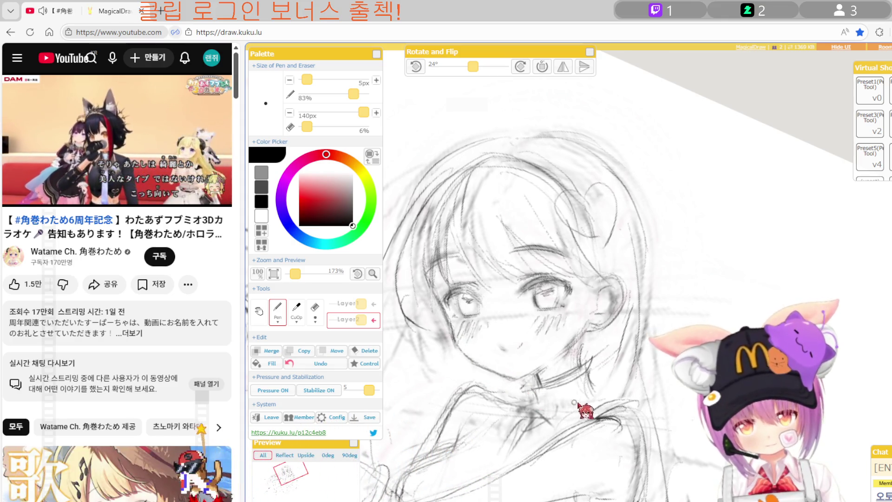
pyautogui.press('h')
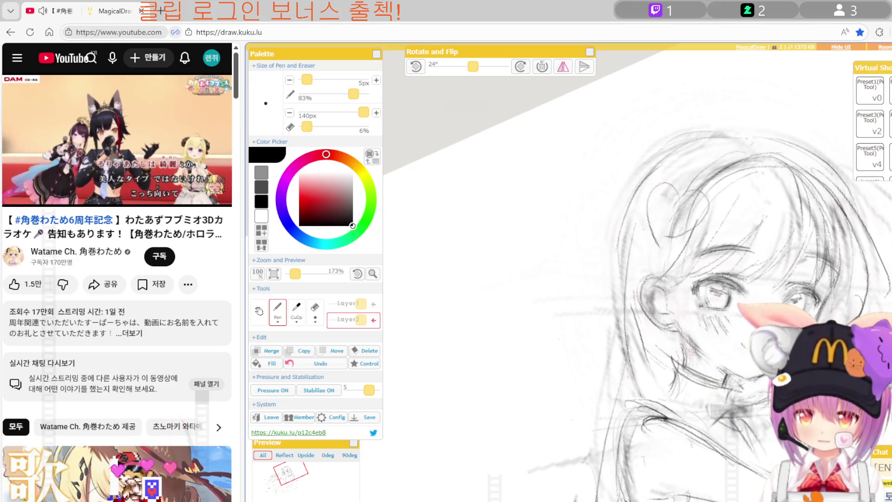
pyautogui.press('h')
pyautogui.press('e')
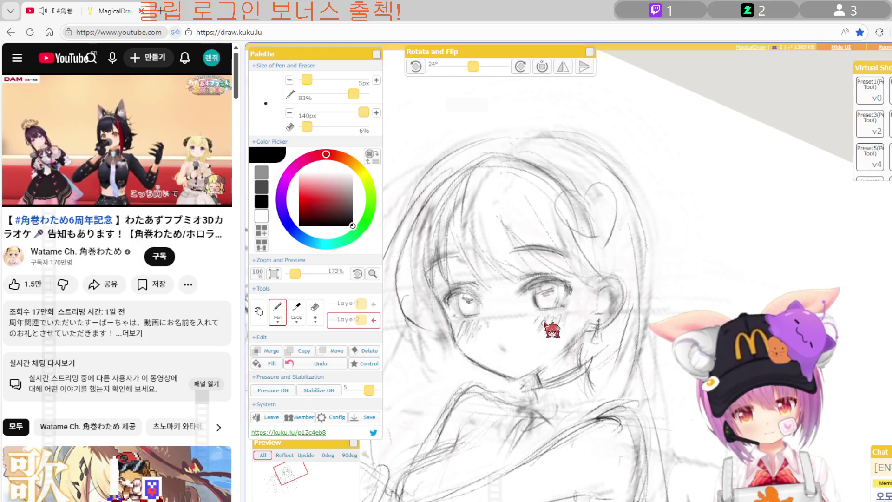
pyautogui.press('Left')
pyautogui.press('Left')
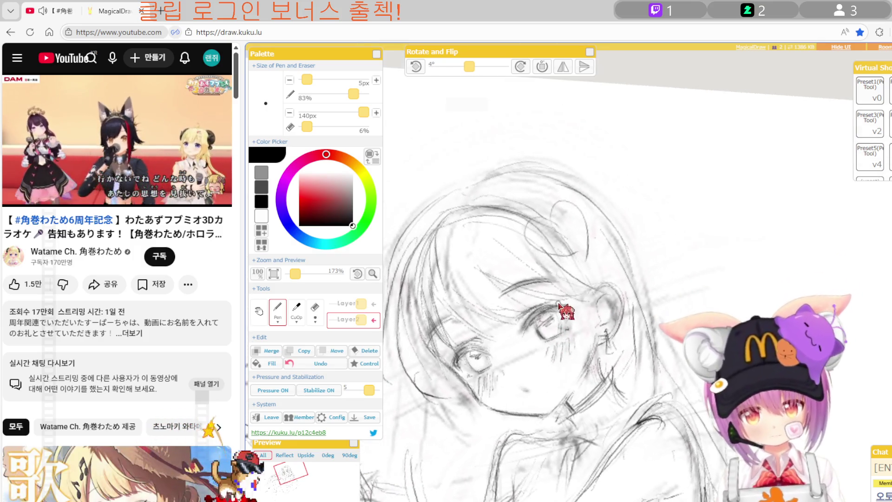
# Zoom in to 323% and erase the rough sketch lines around the eye.
pyautogui.scroll(1, 512, 379)
pyautogui.scroll(1, 507, 376)
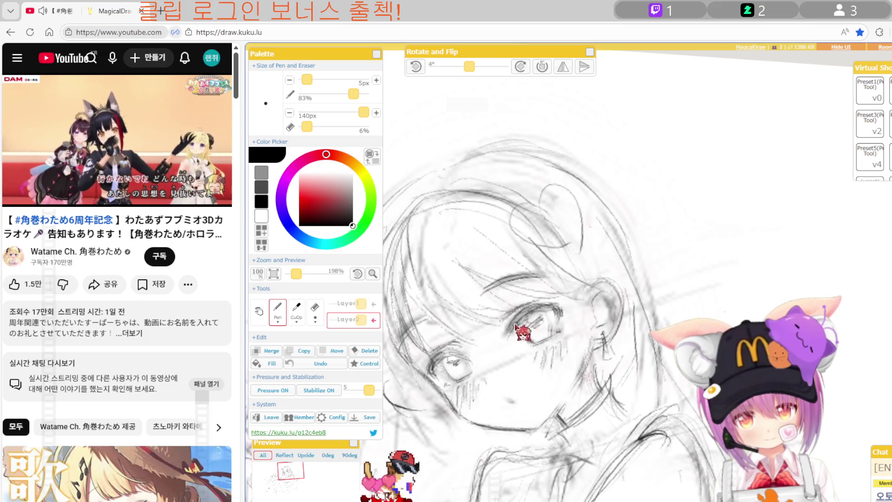
pyautogui.press('e')
pyautogui.moveTo(504, 337); pyautogui.dragTo(543, 305)
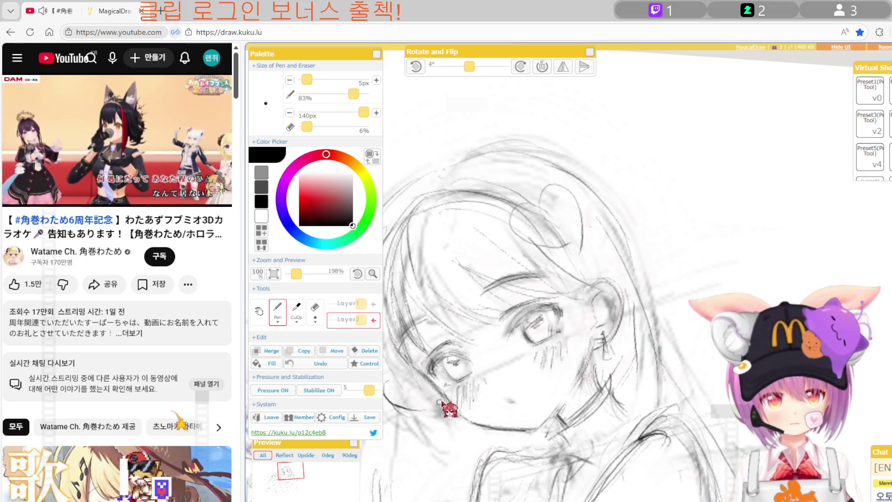
pyautogui.press('e')
pyautogui.press('p')
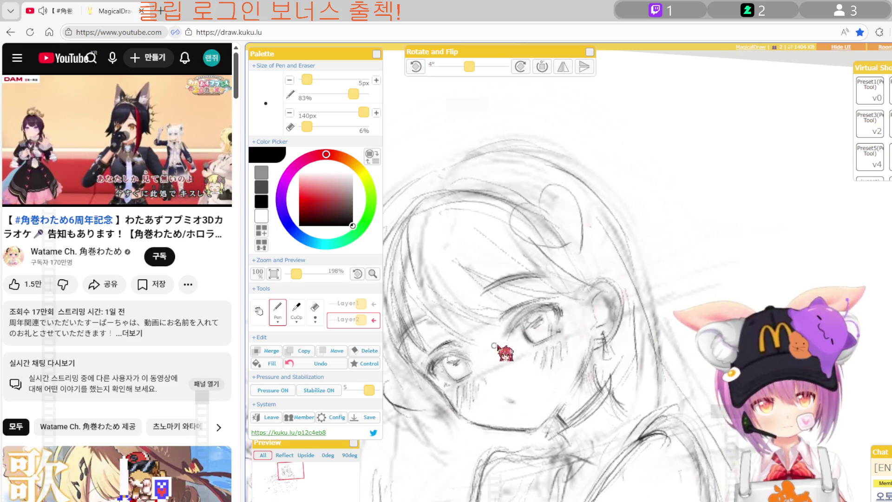
# Pan with the Hand tool and zoom closer to bring the eye into view.
pyautogui.press('space')
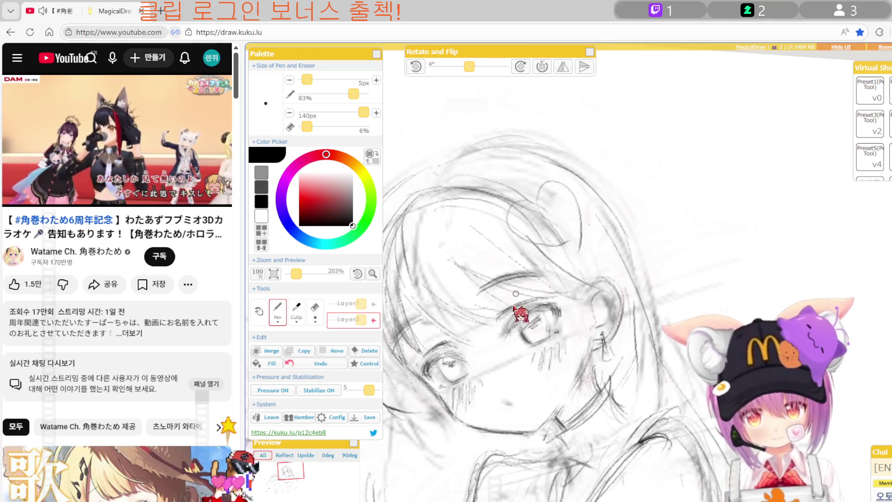
pyautogui.scroll(4, 528, 318)
pyautogui.moveTo(509, 421); pyautogui.dragTo(648, 362)
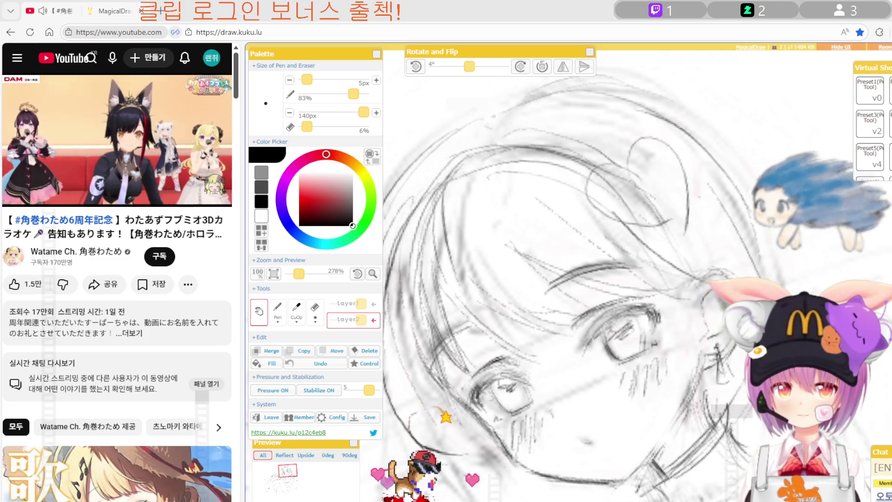
pyautogui.scroll(2, 580, 387)
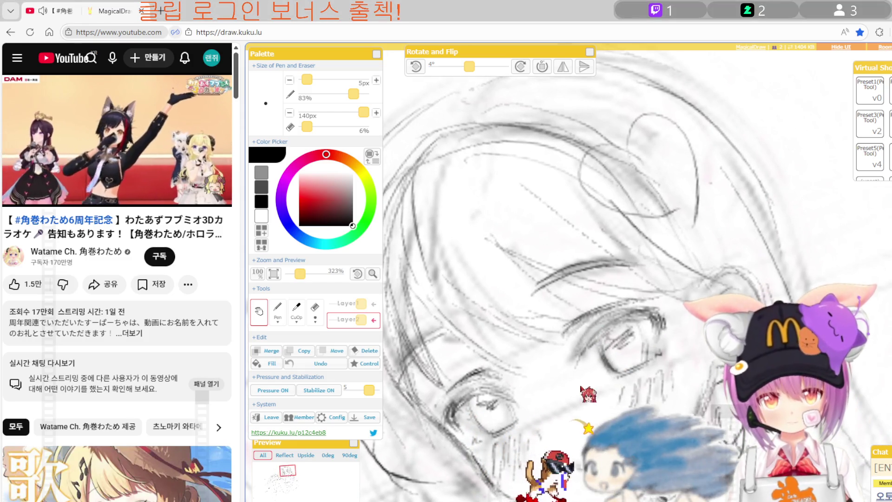
# Darken the upper eyelid with short Pen strokes, alternating with the Eraser to clean up.
pyautogui.press('p')
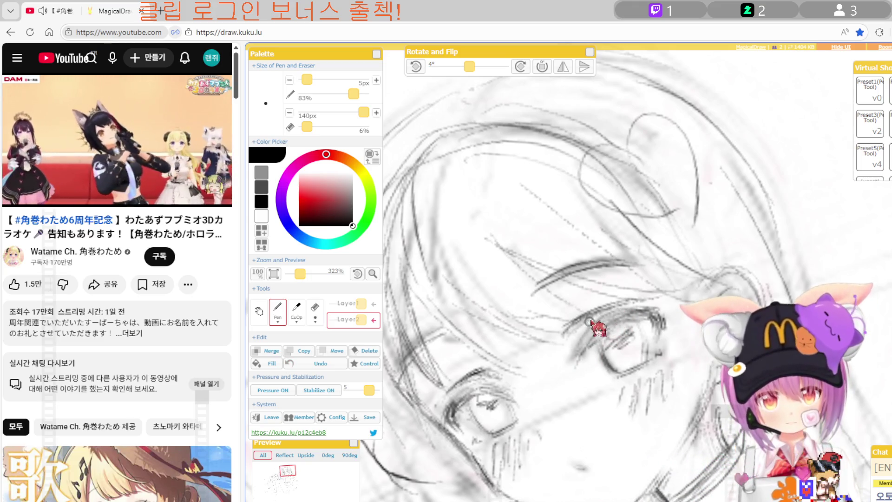
pyautogui.press('e')
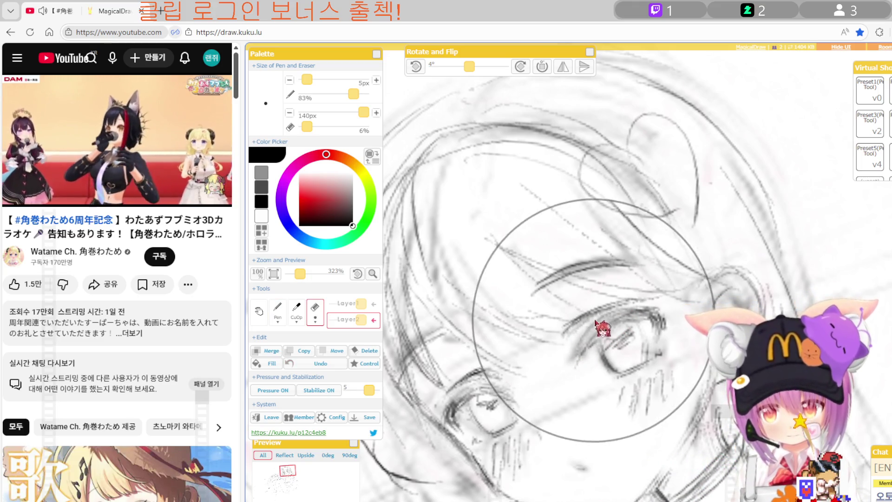
pyautogui.press('p')
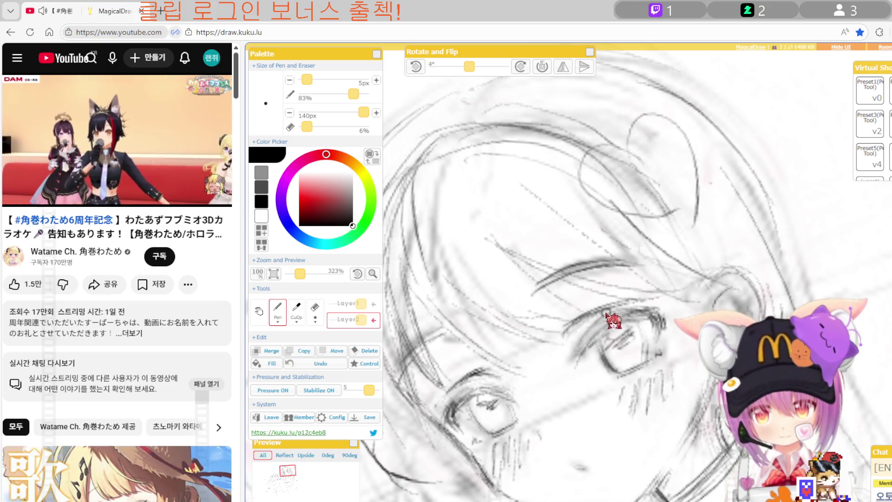
pyautogui.press('e')
pyautogui.press('p')
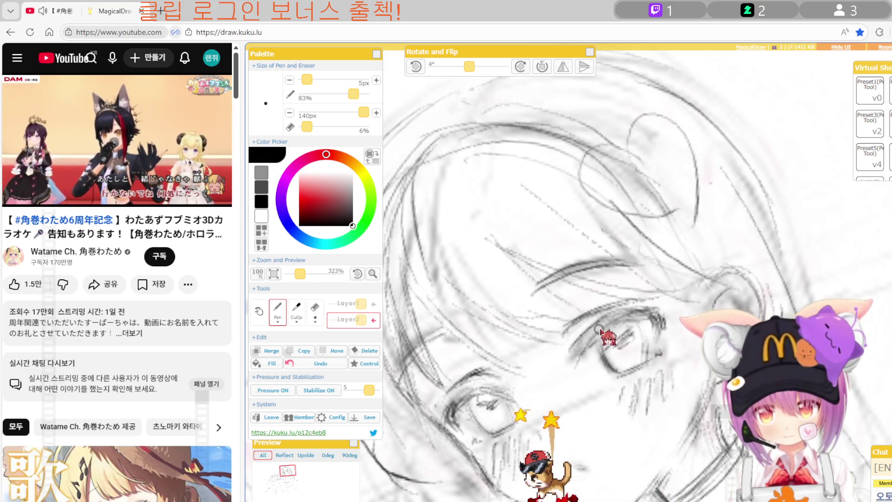
pyautogui.press('e')
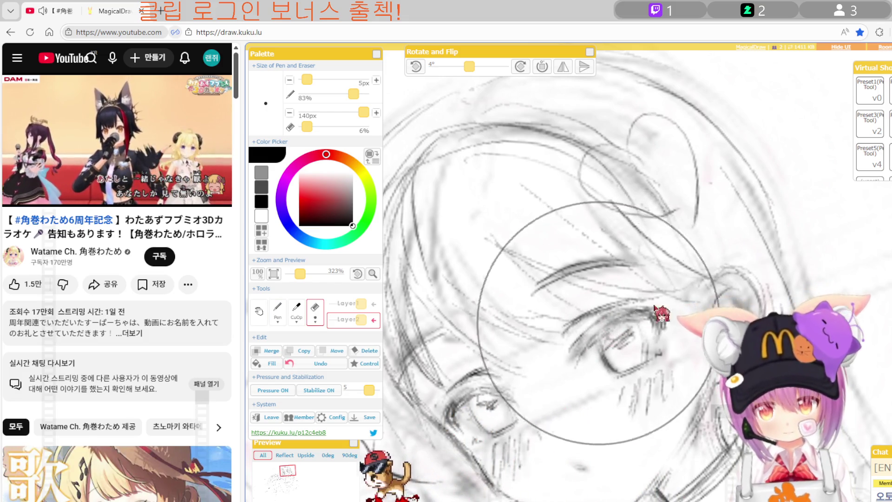
pyautogui.press('p')
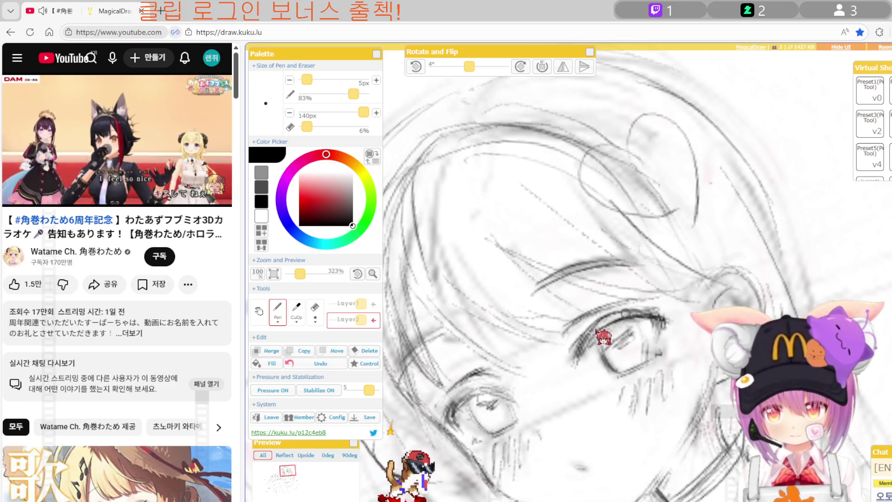
pyautogui.moveTo(615, 325); pyautogui.dragTo(653, 309)
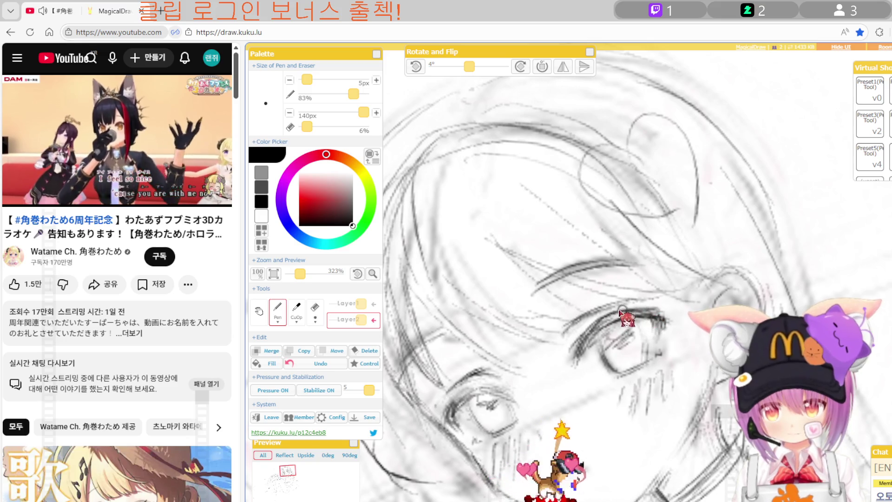
pyautogui.moveTo(618, 321); pyautogui.dragTo(623, 315)
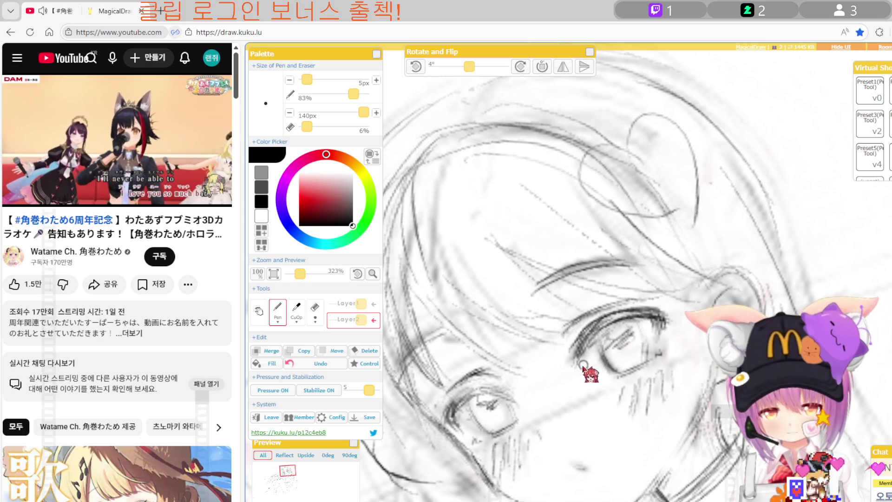
pyautogui.moveTo(577, 379); pyautogui.dragTo(605, 341)
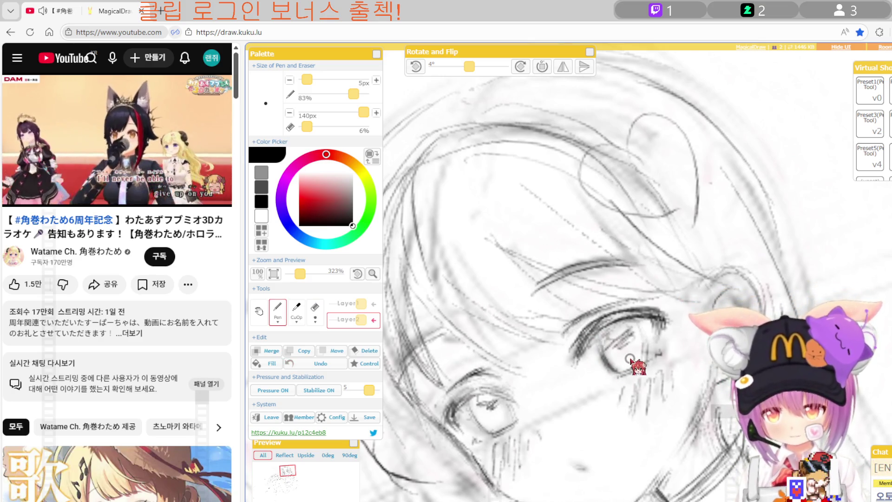
# Rotate the canvas back to 24° and alternate Eraser and Pen on the face lines.
pyautogui.press('r')
pyautogui.press('r')
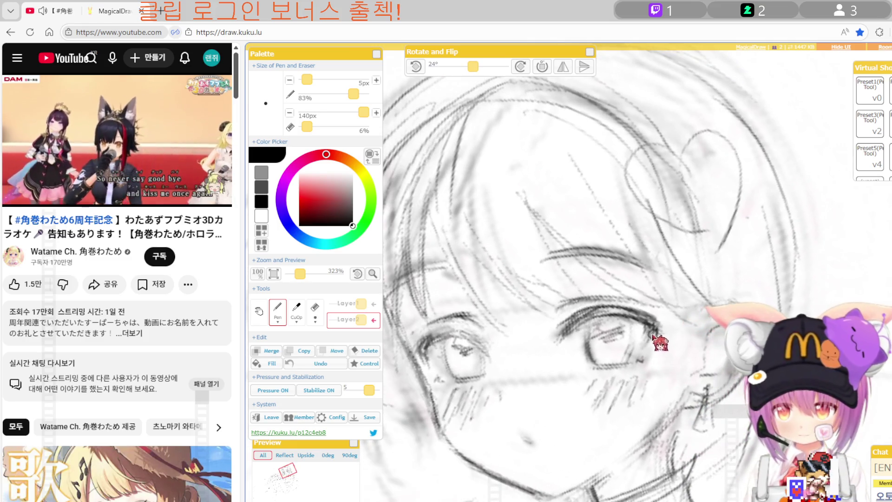
pyautogui.press('e')
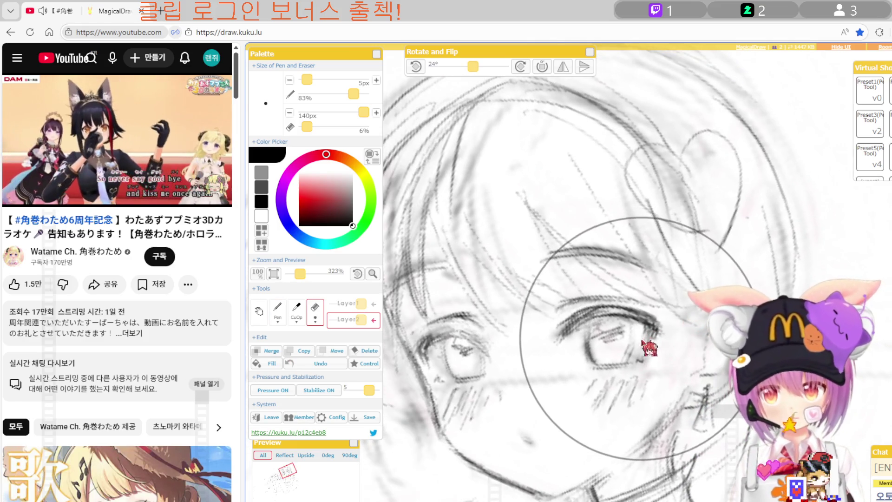
pyautogui.press('p')
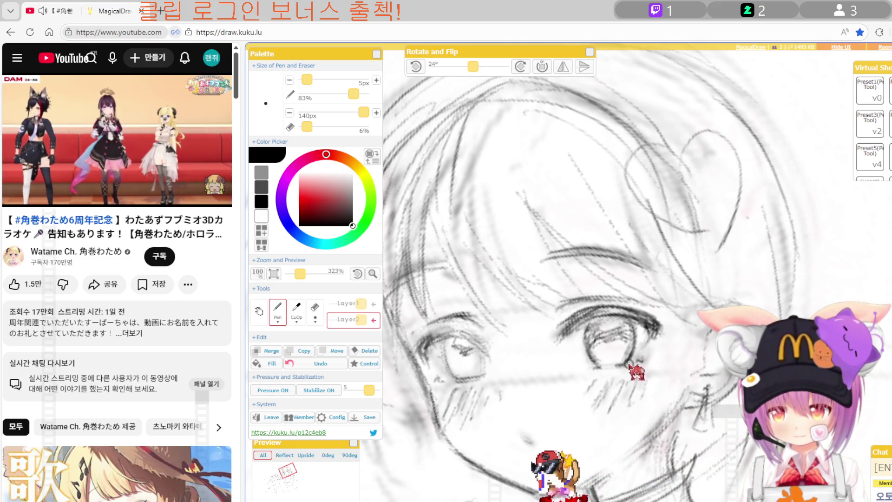
# Check the face mirrored, then lightly erase faint lines across the face and left cheek.
pyautogui.press('h')
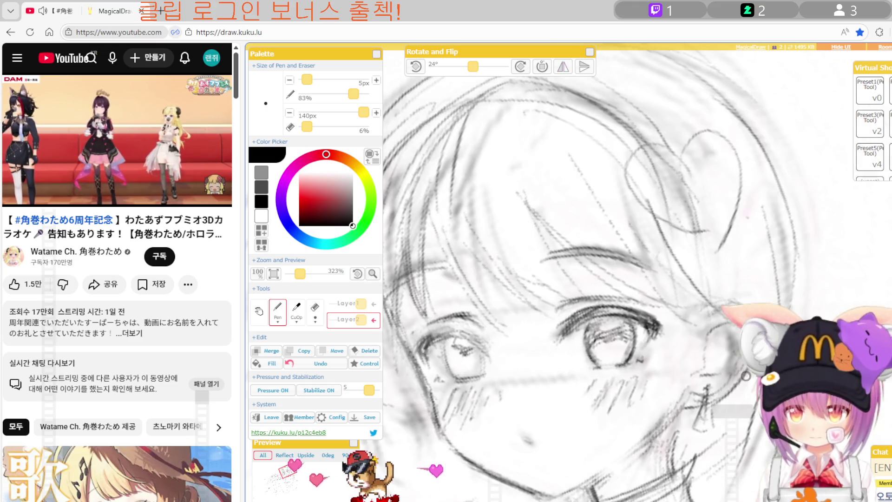
pyautogui.press('h')
pyautogui.moveTo(646, 448); pyautogui.dragTo(655, 374)
pyautogui.press('e')
pyautogui.moveTo(596, 343); pyautogui.dragTo(656, 311)
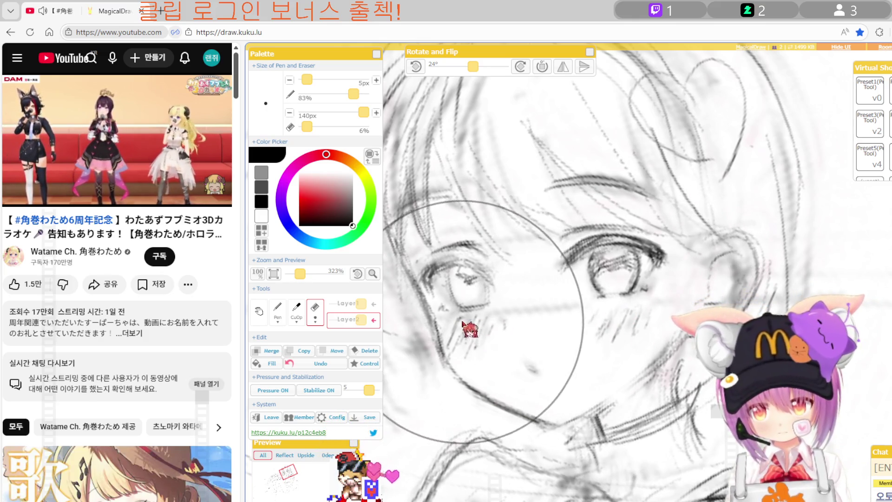
pyautogui.moveTo(464, 330)
pyautogui.mouseDown()
pyautogui.moveTo(567, 300)
pyautogui.moveTo(504, 343)
pyautogui.mouseUp()
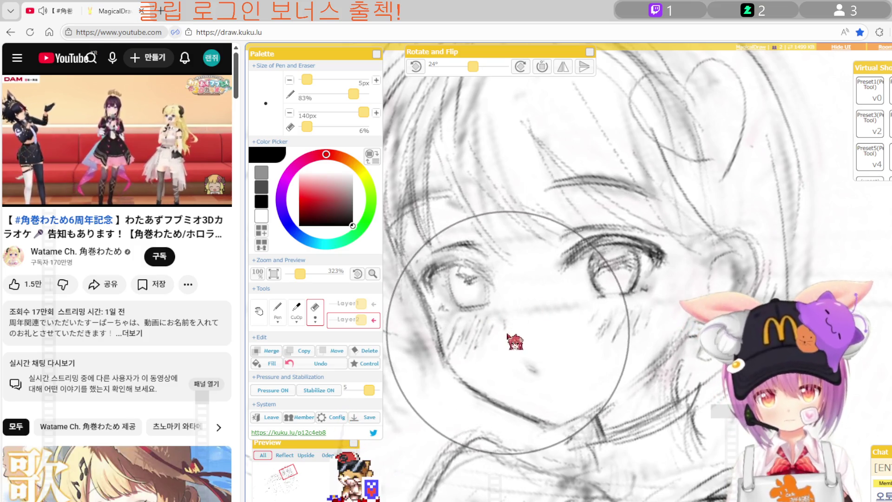
# Keep refining the face and eye lines with Pen and Eraser, then zoom out to review.
pyautogui.press('p')
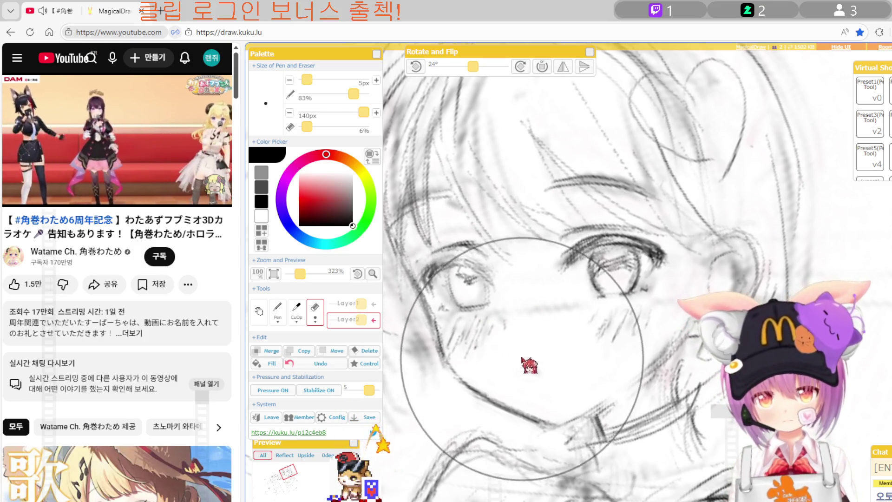
pyautogui.press('e')
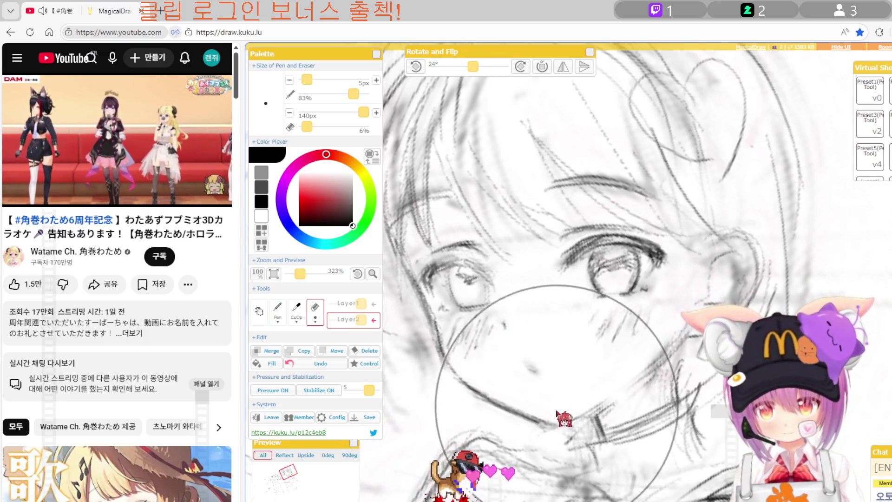
pyautogui.press('p')
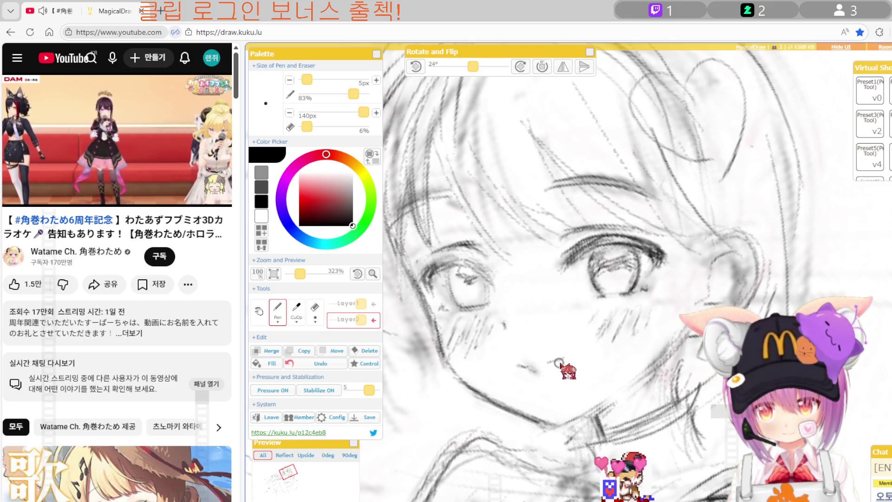
pyautogui.scroll(-1, 553, 393)
pyautogui.scroll(-1, 559, 371)
pyautogui.scroll(-1, 566, 355)
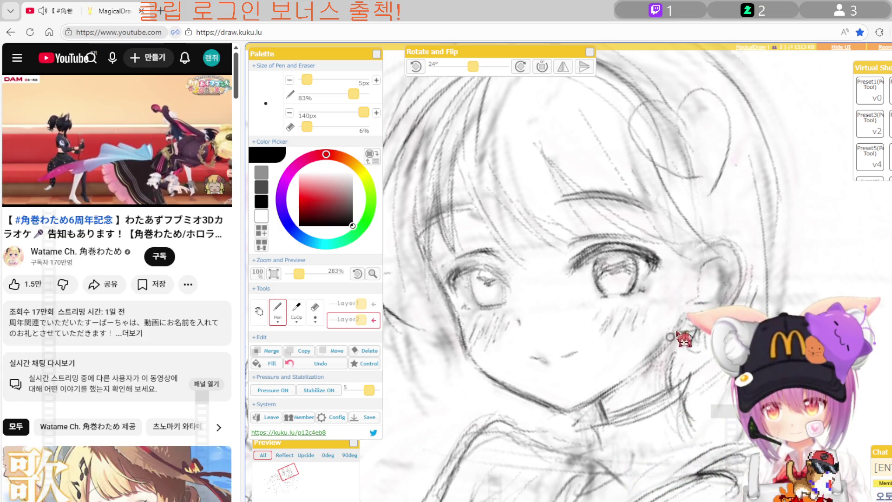
pyautogui.press('e')
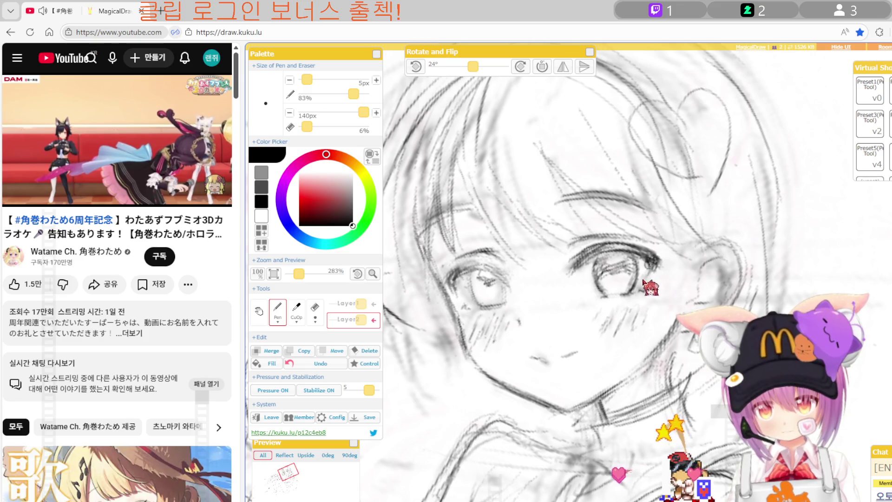
# Check the face in mirrored view, restore it, and touch up lines with Eraser and Pen.
pyautogui.press('h')
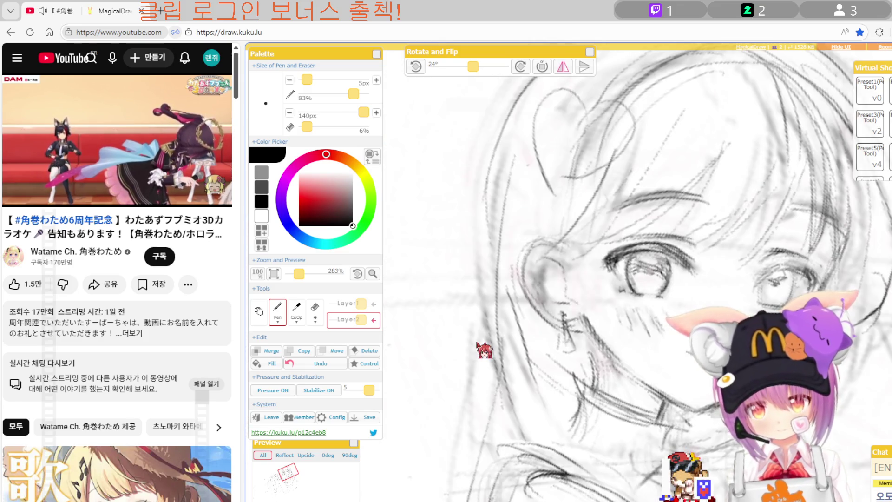
pyautogui.press('h')
pyautogui.press('h')
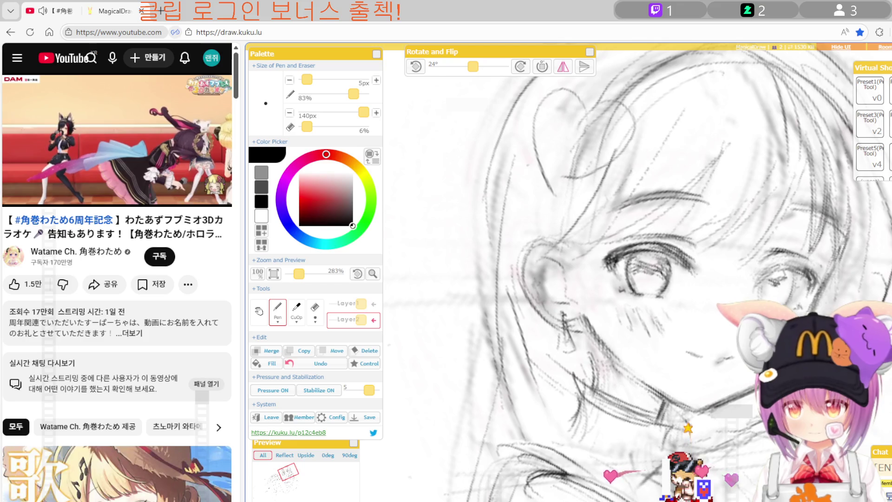
pyautogui.press('h')
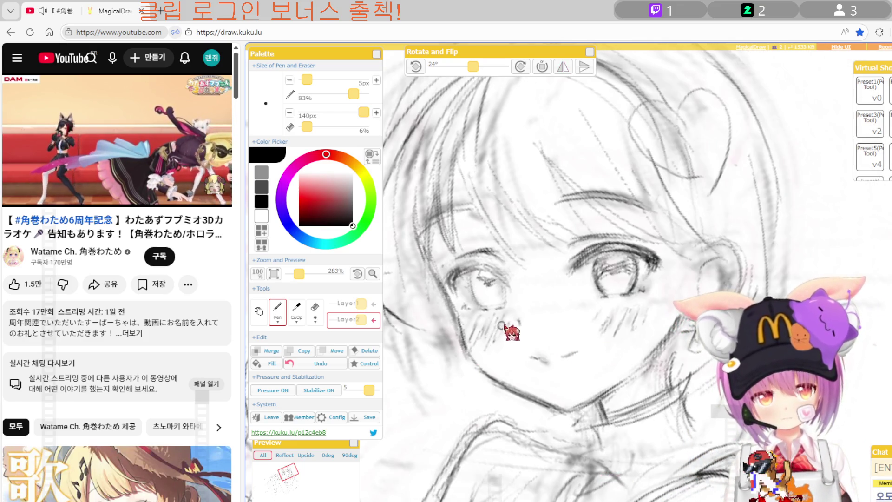
pyautogui.press('e')
pyautogui.press('p')
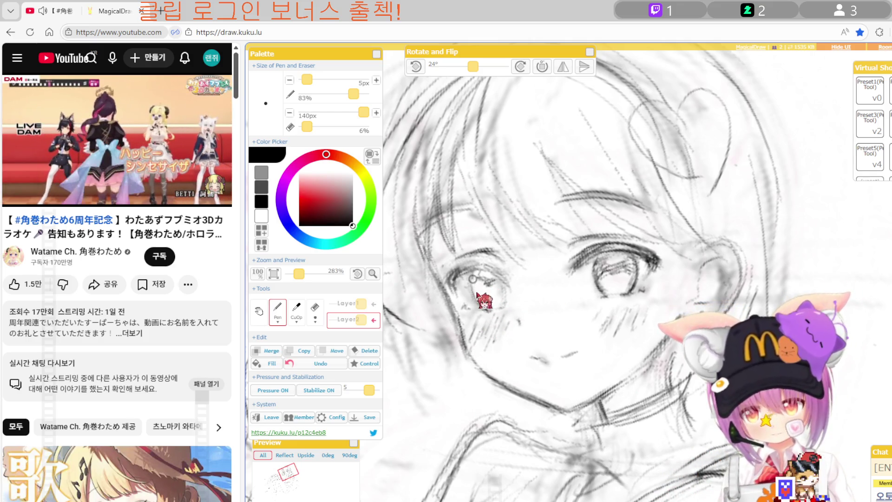
# Zoom in to 383%, center the eye, and redraw its lines, checking it mirrored.
pyautogui.scroll(5, 498, 294)
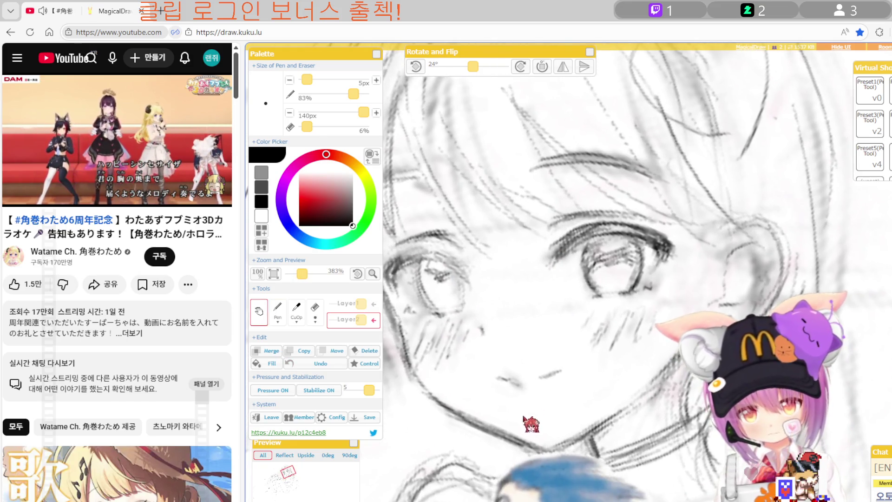
pyautogui.moveTo(529, 420); pyautogui.dragTo(643, 407)
pyautogui.press('e')
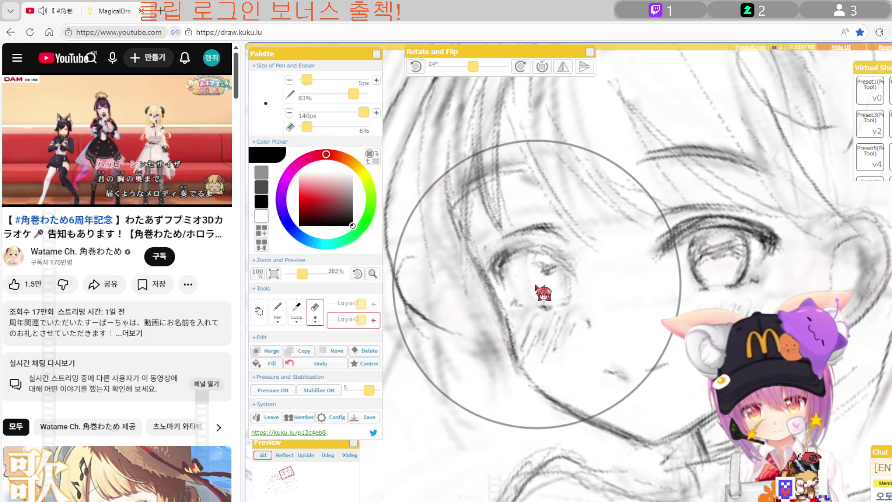
pyautogui.press('p')
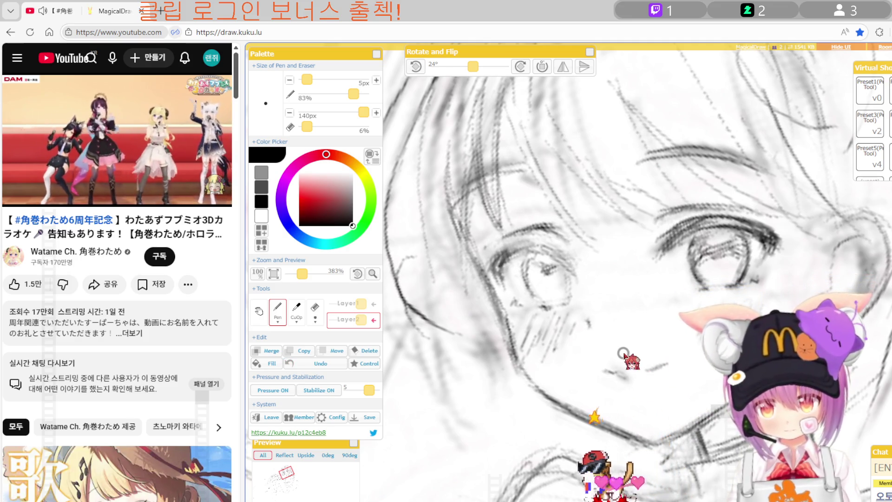
pyautogui.press('h')
pyautogui.press('e')
pyautogui.press('p')
pyautogui.press('h')
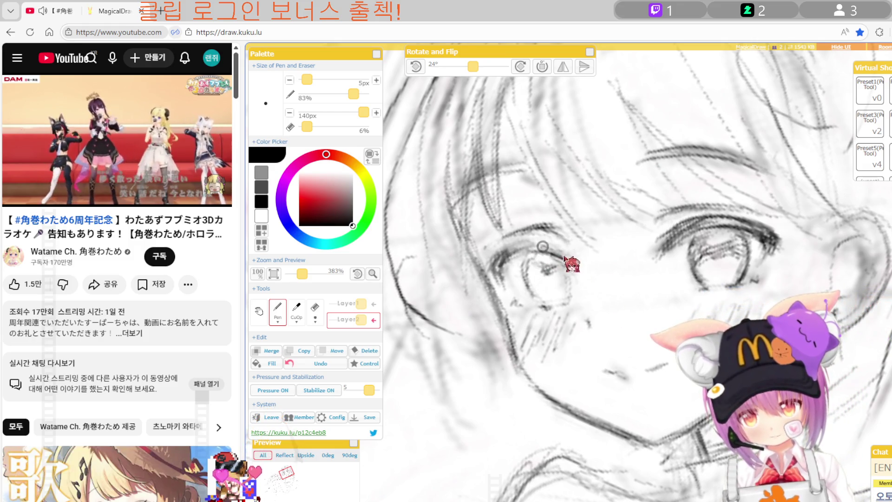
# Mirror the view again and zoom out to see the whole face.
pyautogui.scroll(-1, 543, 253)
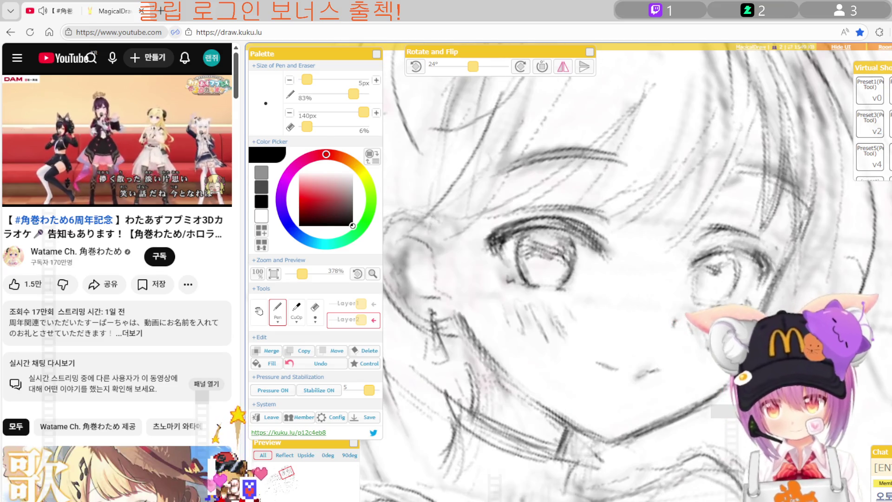
pyautogui.press('h')
pyautogui.scroll(-3, 687, 276)
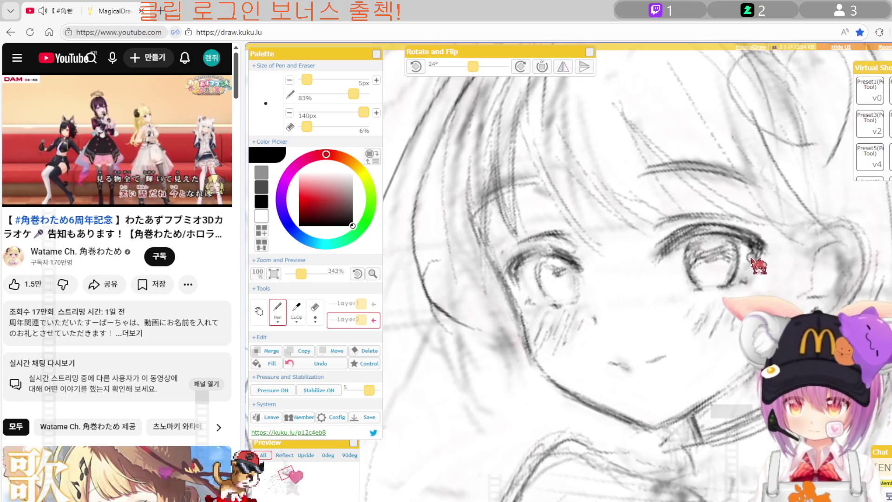
pyautogui.scroll(-1, 510, 332)
pyautogui.scroll(-10, 510, 332)
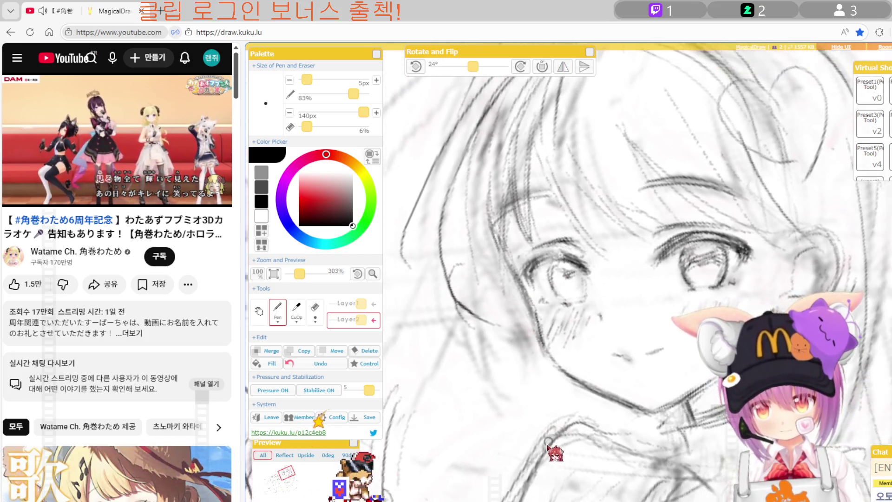
pyautogui.scroll(-2, 545, 463)
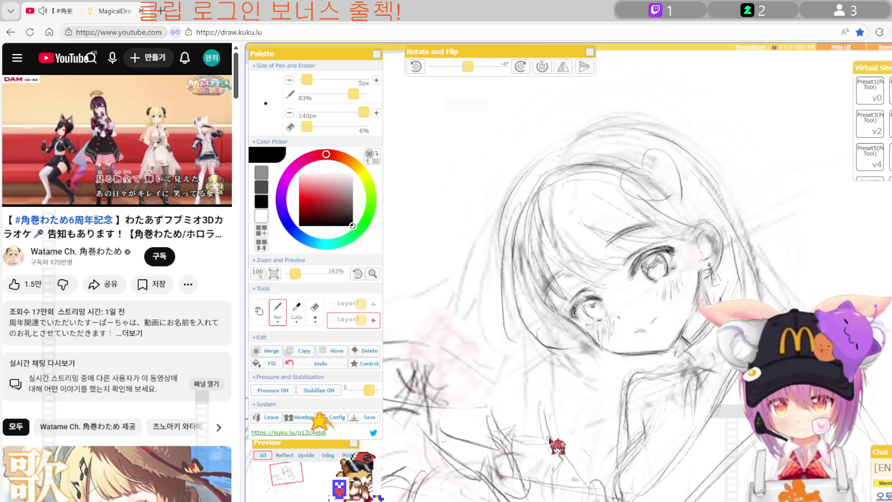
# Zoom back in on the face and add a short Pen stroke beside the girl's eye.
pyautogui.scroll(-1, 548, 457)
pyautogui.scroll(-1, 552, 450)
pyautogui.scroll(-2, 556, 443)
pyautogui.scroll(-1, 557, 441)
pyautogui.scroll(-1, 557, 441)
pyautogui.scroll(2, 556, 441)
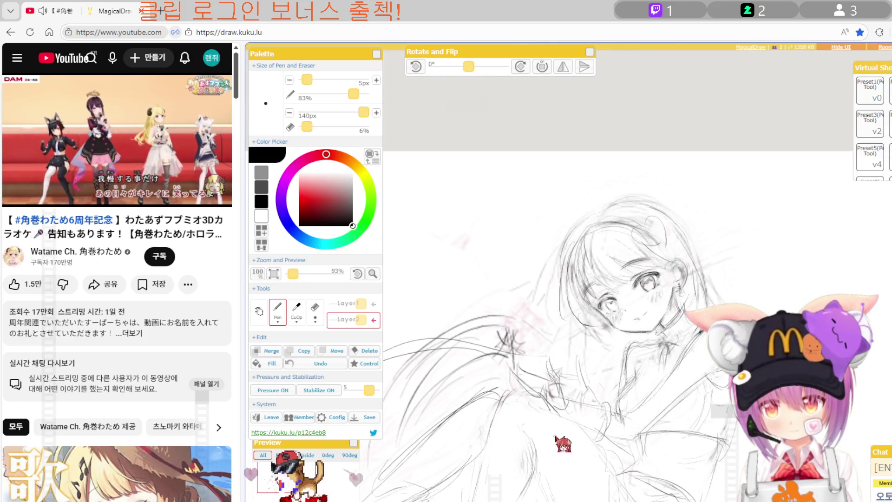
pyautogui.scroll(3, 558, 441)
pyautogui.scroll(4, 558, 442)
pyautogui.scroll(3, 560, 432)
pyautogui.scroll(1, 569, 356)
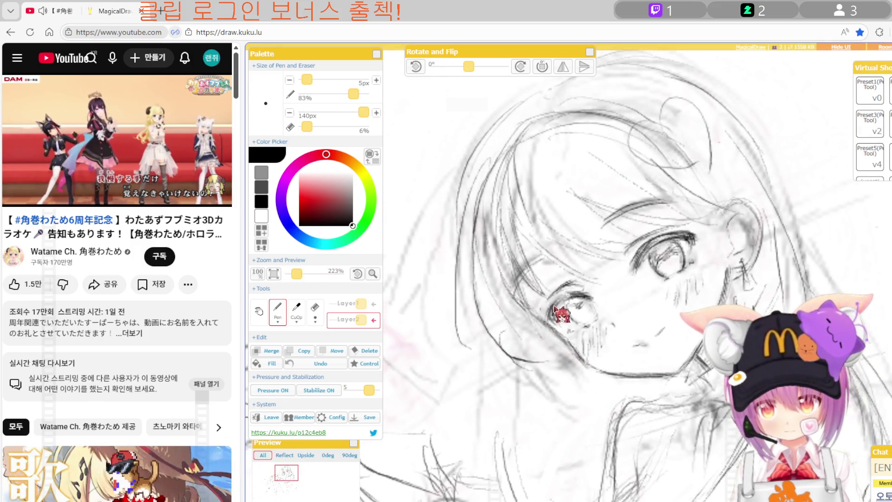
pyautogui.scroll(1, 555, 326)
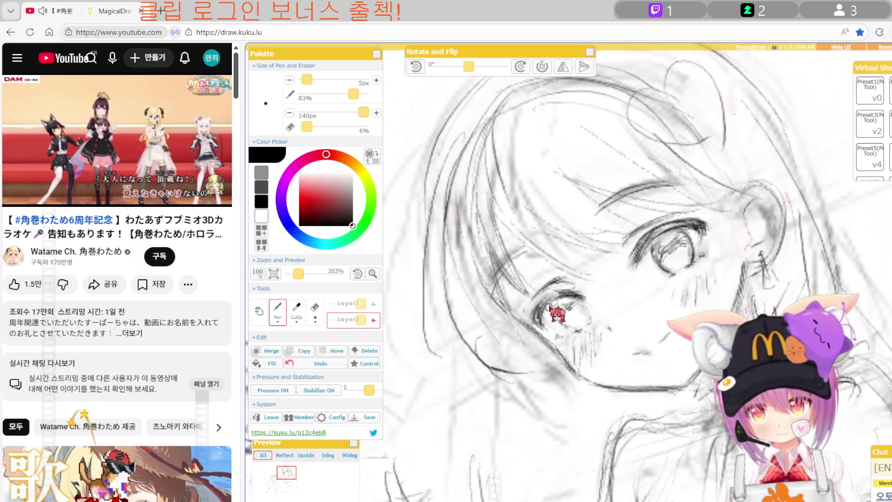
pyautogui.moveTo(659, 311); pyautogui.dragTo(681, 294)
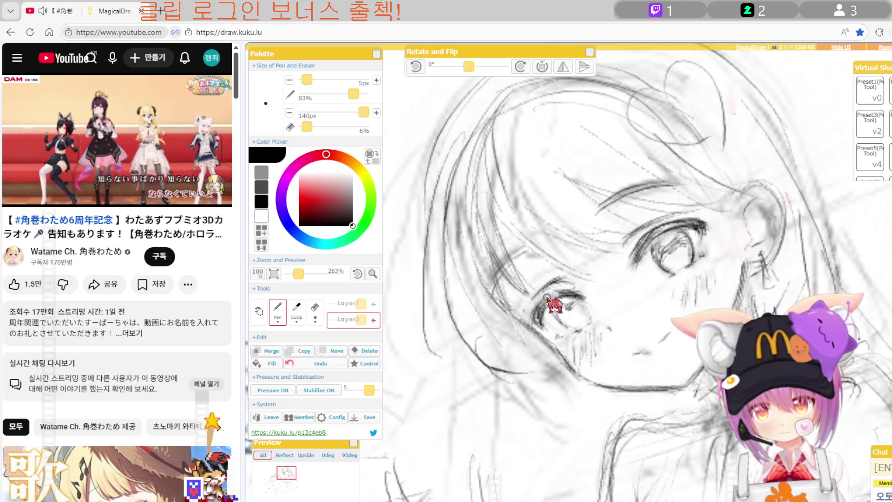
# Zoom out and review the whole sketch in mirrored view.
pyautogui.scroll(-3, 682, 291)
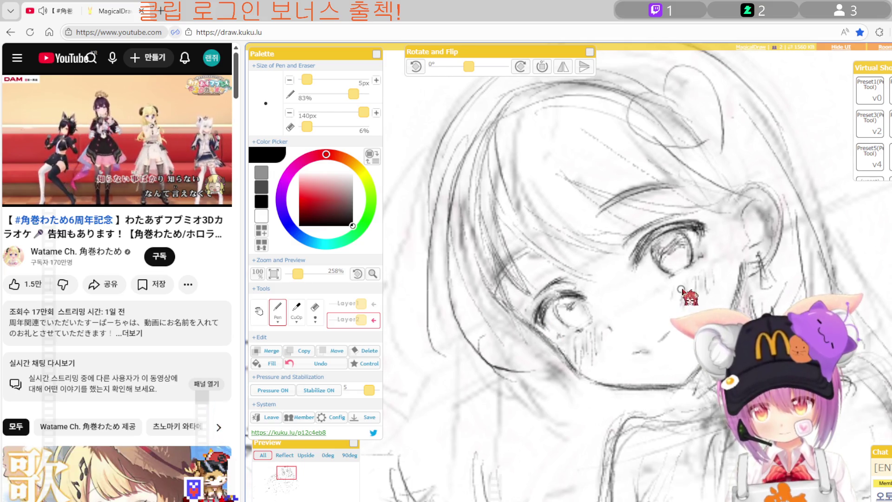
pyautogui.scroll(-2, 681, 290)
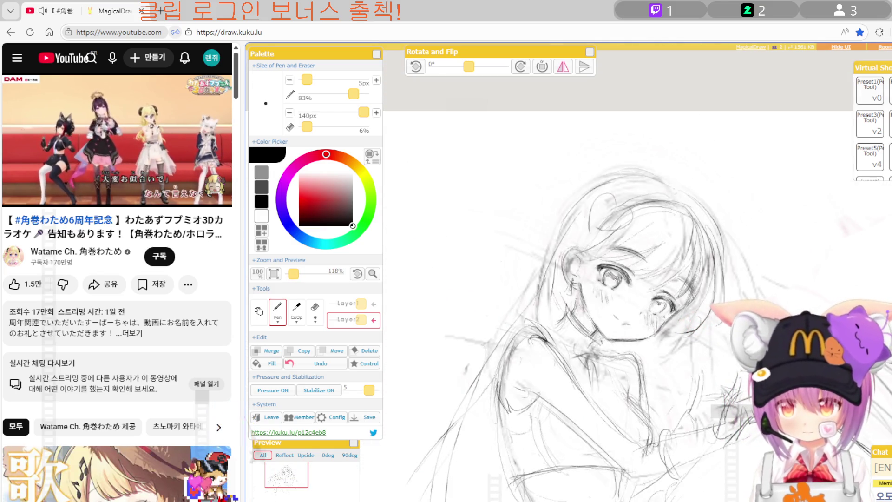
pyautogui.press('h')
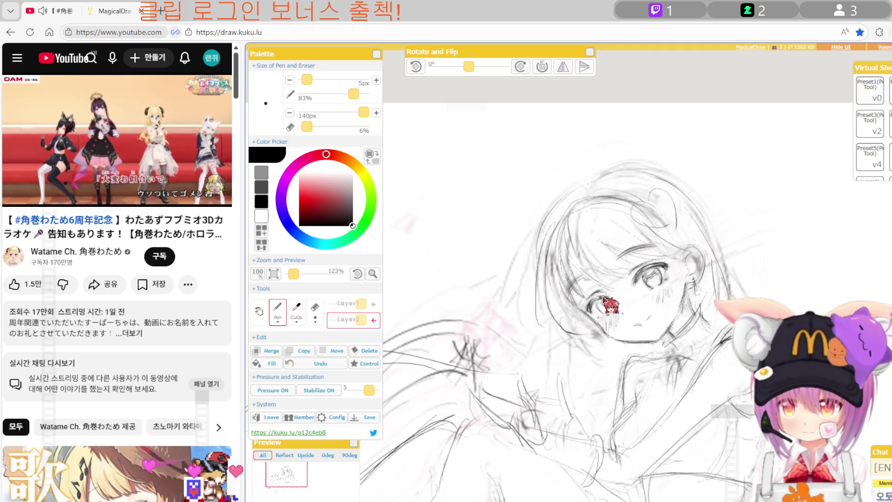
pyautogui.scroll(3, 600, 316)
pyautogui.scroll(3, 550, 324)
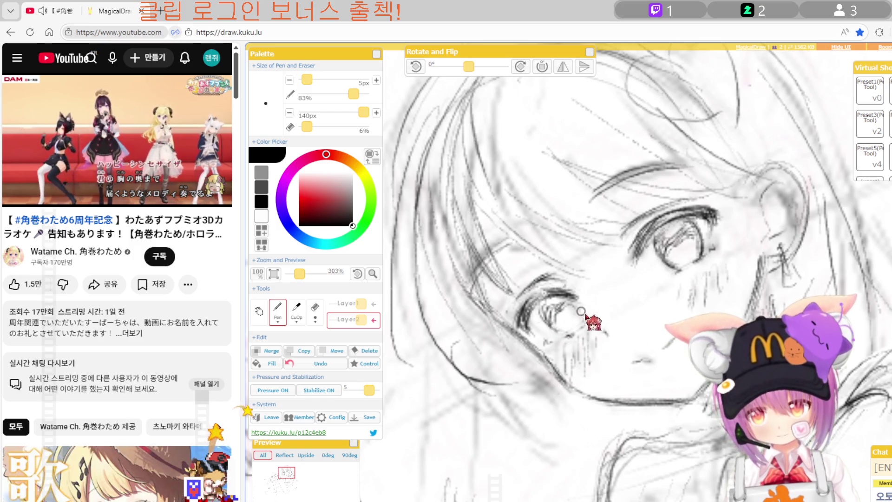
pyautogui.scroll(-1, 604, 278)
pyautogui.scroll(-3, 604, 279)
pyautogui.scroll(-1, 604, 279)
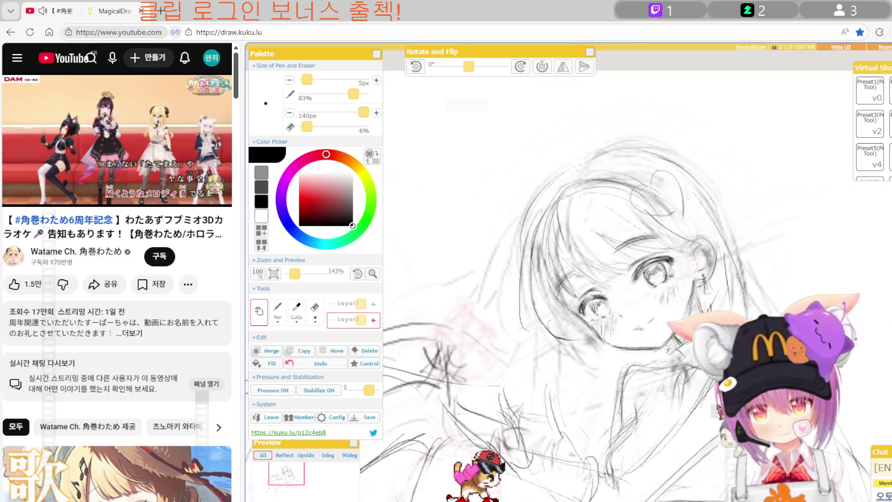
# Pan to the girl's torso and tilt the canvas view to 32°.
pyautogui.moveTo(650, 279); pyautogui.dragTo(535, 223)
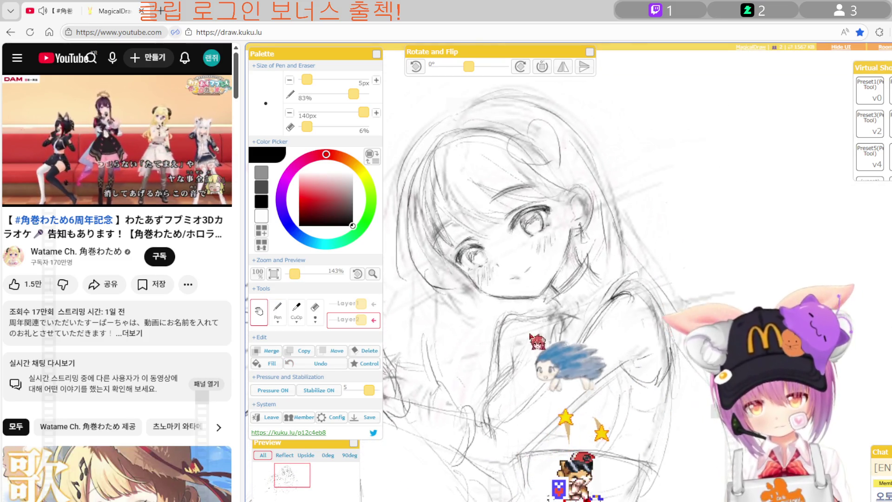
pyautogui.press('p')
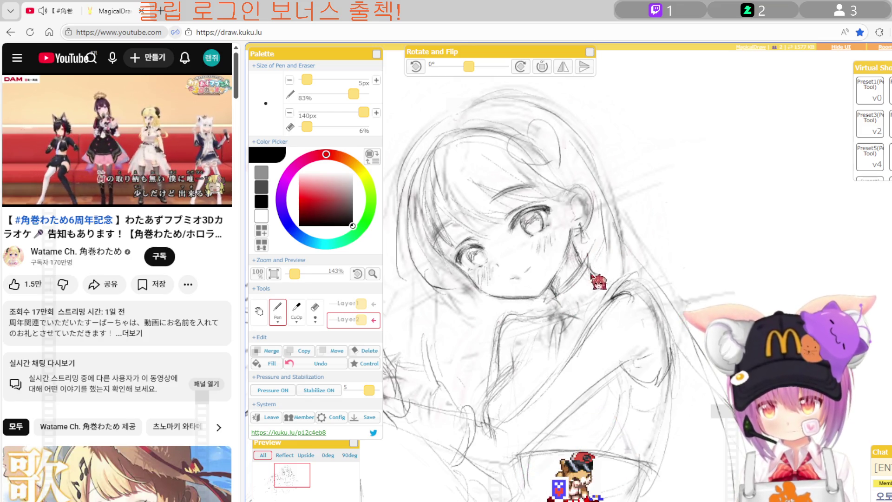
pyautogui.press('e')
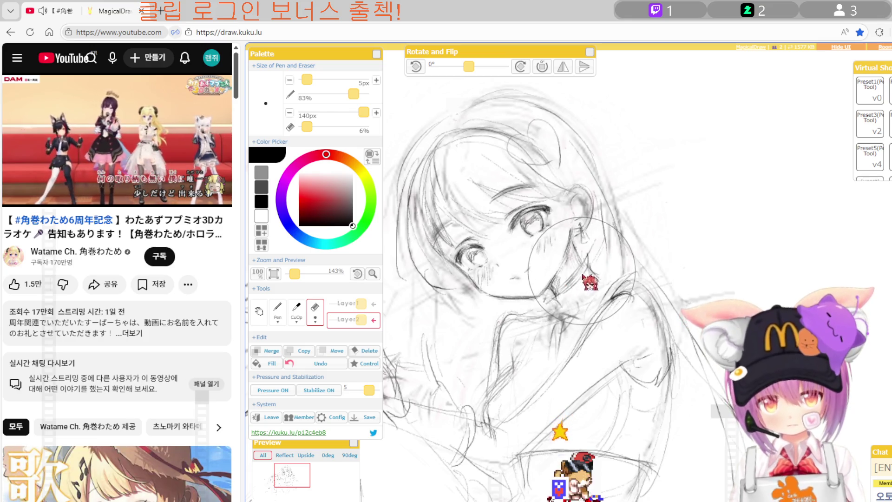
pyautogui.moveTo(602, 243)
pyautogui.mouseDown()
pyautogui.moveTo(669, 225)
pyautogui.moveTo(683, 191)
pyautogui.mouseUp()
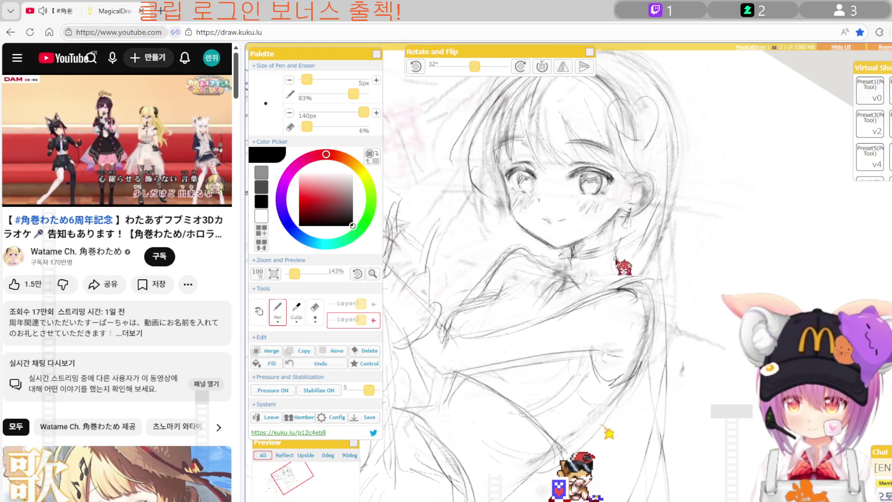
# Lighten a few face lines with the Eraser and draw a small pendant near the neck.
pyautogui.press('e')
pyautogui.moveTo(540, 223); pyautogui.dragTo(541, 218)
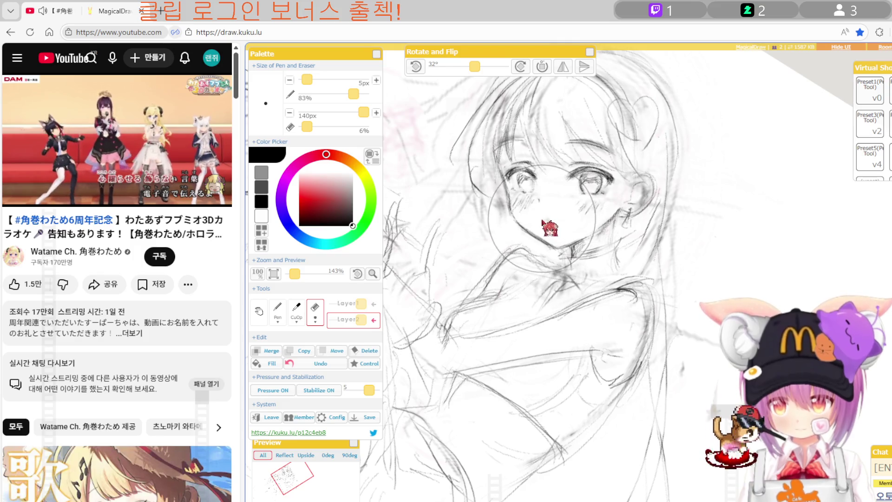
pyautogui.press('p')
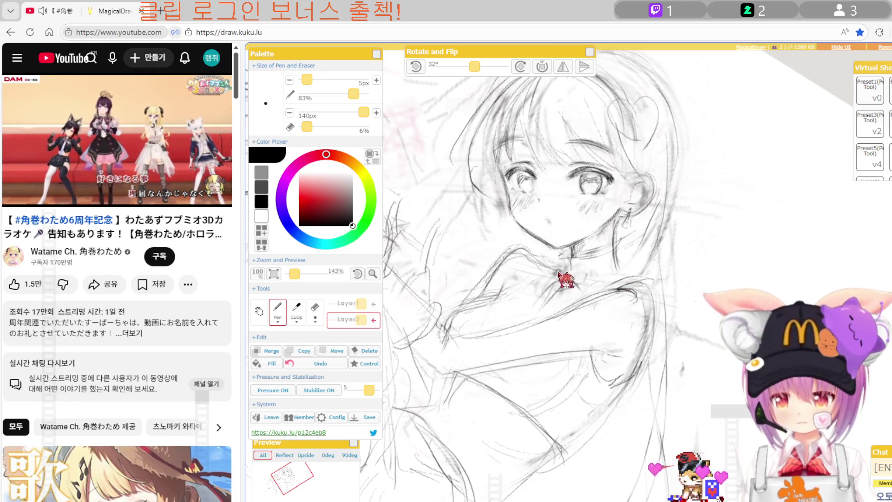
pyautogui.moveTo(573, 255); pyautogui.dragTo(571, 266)
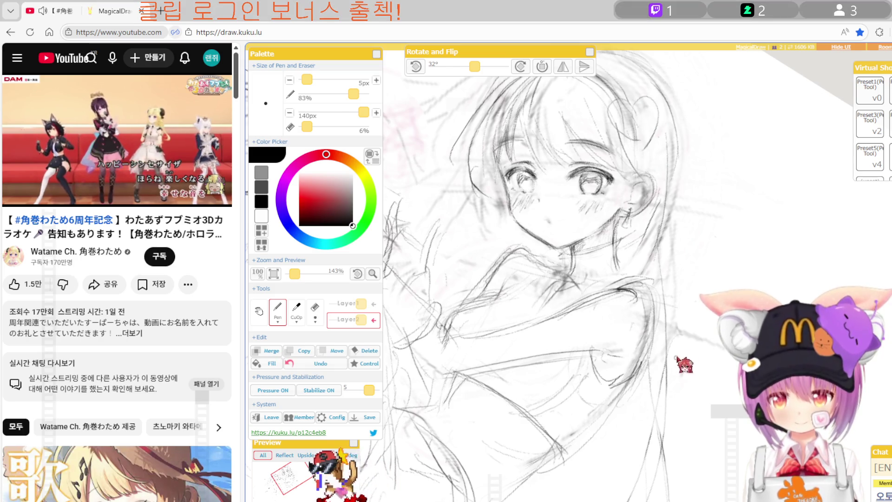
# Pan down to the hair and add Pen strokes along the strands and beside the earring.
pyautogui.moveTo(676, 304); pyautogui.dragTo(647, 241)
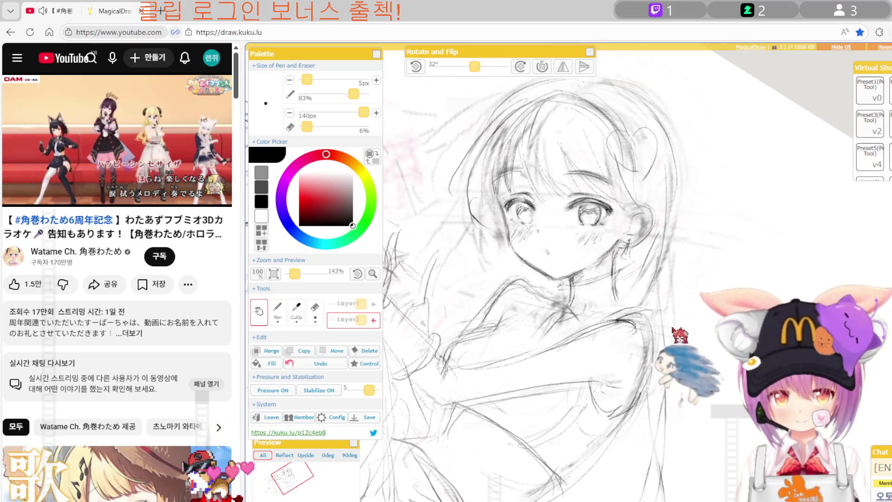
pyautogui.press('p')
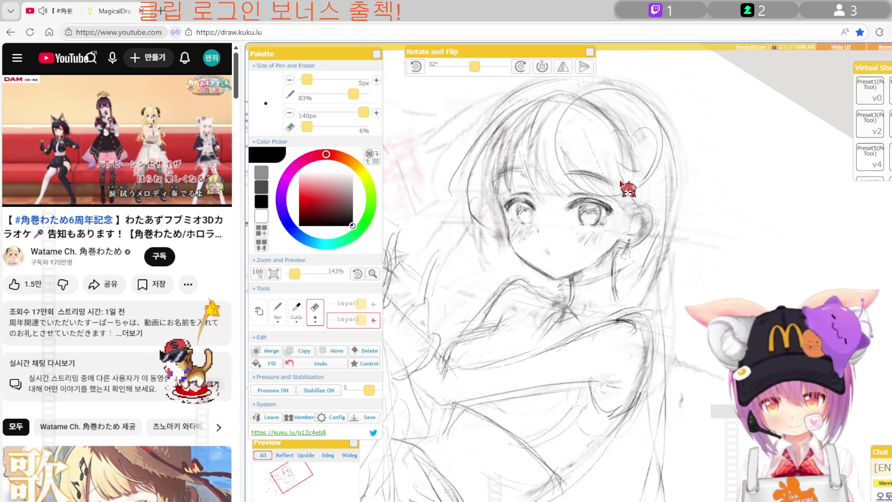
pyautogui.moveTo(619, 135); pyautogui.dragTo(641, 188)
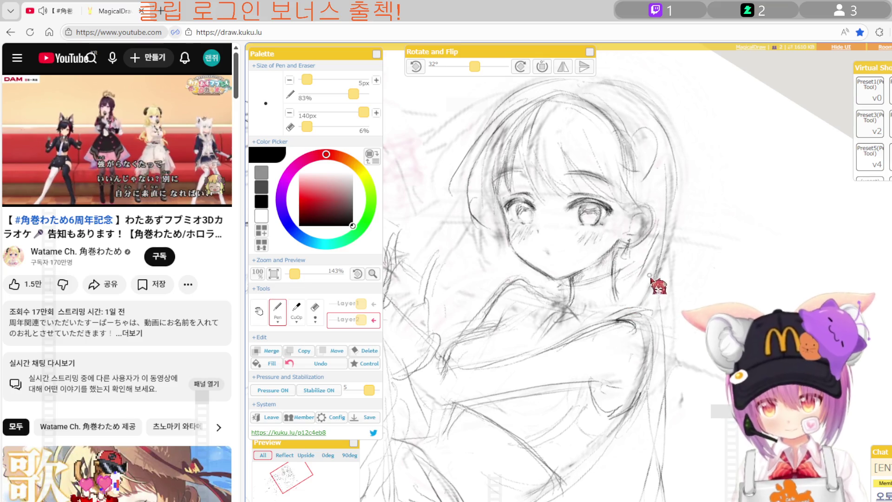
pyautogui.moveTo(646, 269); pyautogui.dragTo(614, 261)
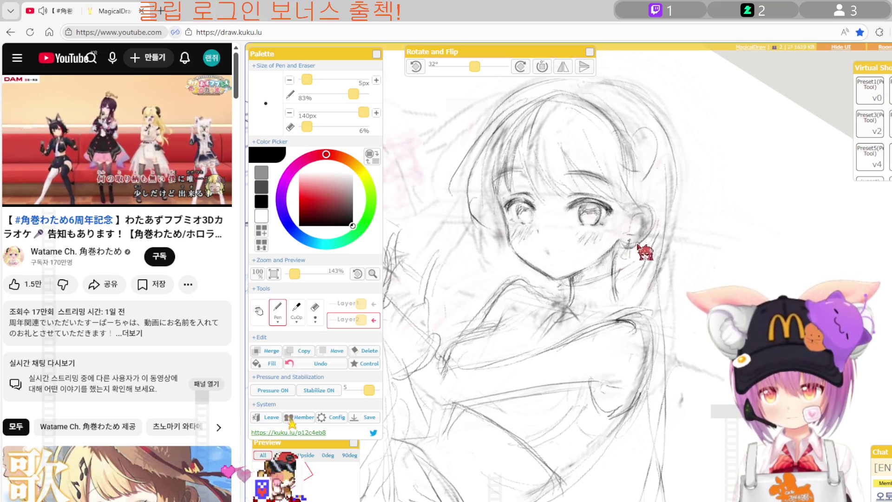
pyautogui.press('b')
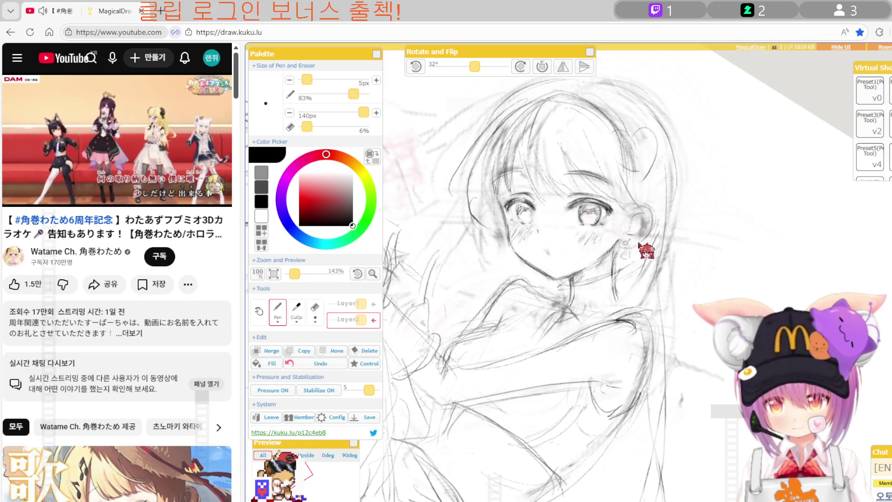
pyautogui.press('e')
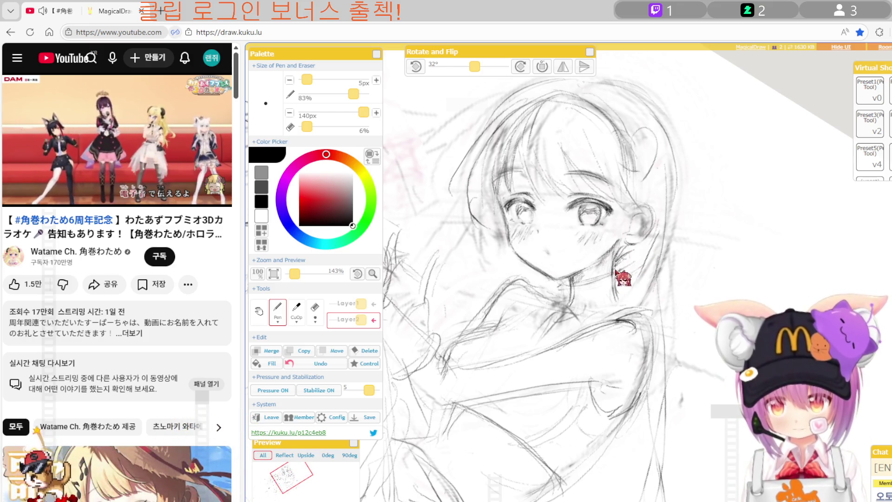
pyautogui.press('e')
pyautogui.press('p')
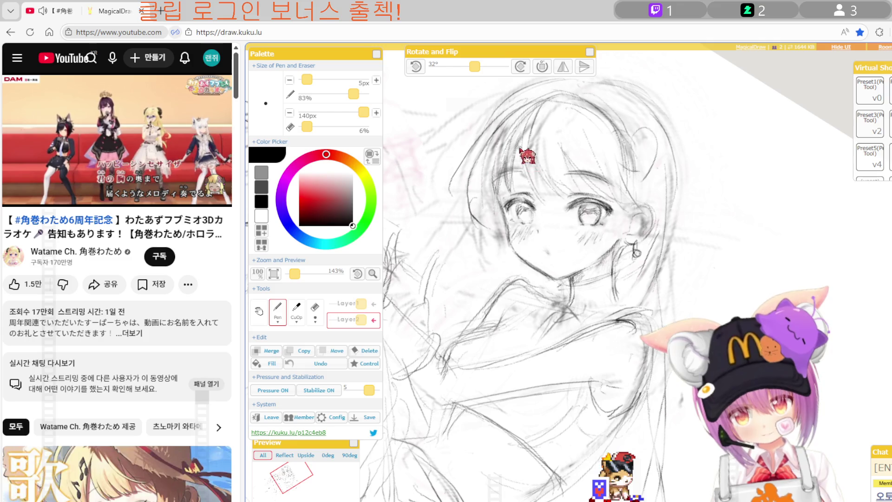
pyautogui.scroll(3, 525, 186)
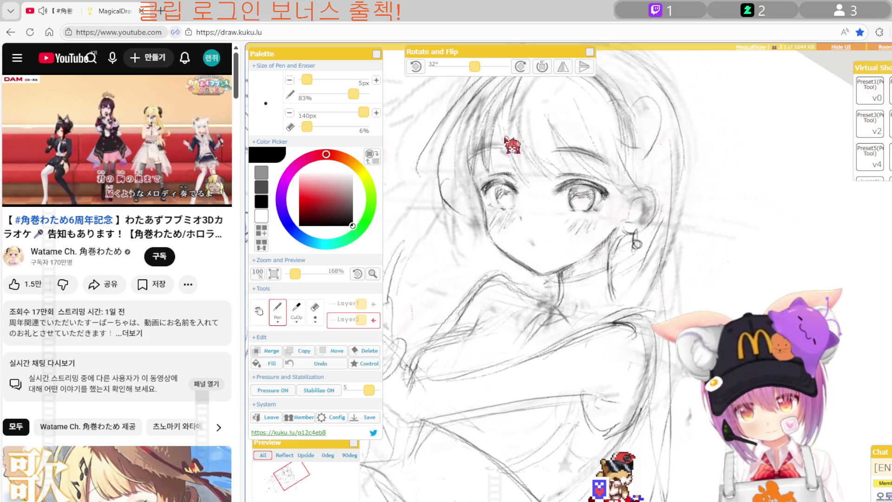
# Pan across the face, zoom back to 143%, and draw a small round pendant at the collar.
pyautogui.moveTo(525, 168); pyautogui.dragTo(517, 230)
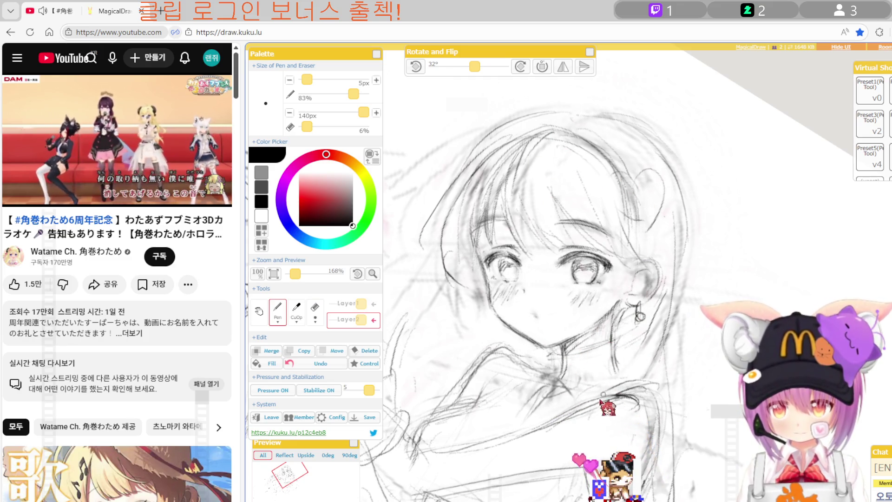
pyautogui.scroll(-2, 606, 407)
pyautogui.moveTo(606, 407); pyautogui.dragTo(642, 349)
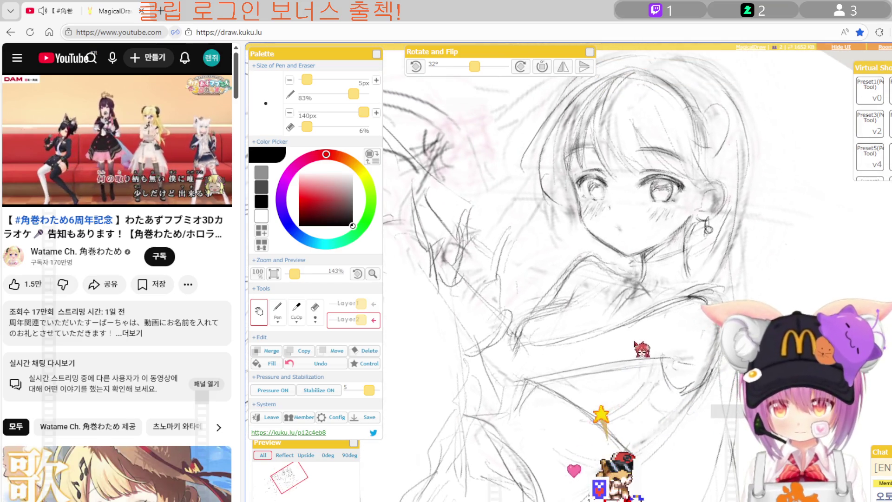
pyautogui.press('p')
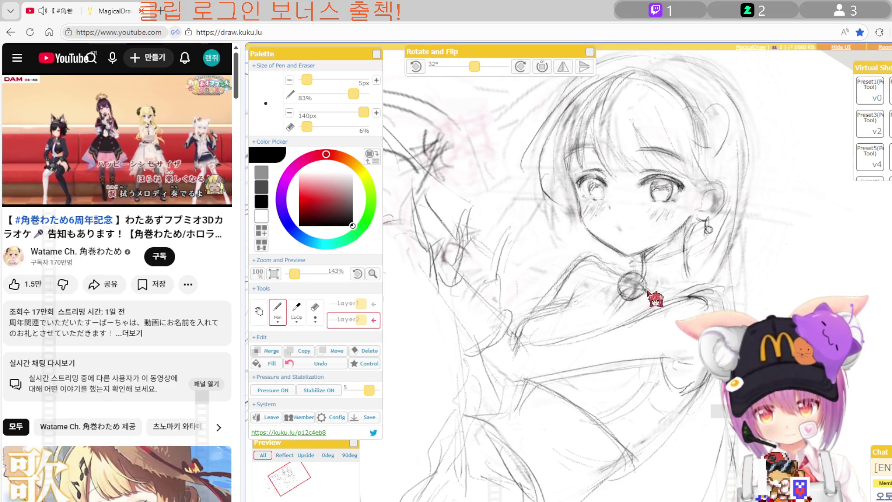
# Mirror the canvas horizontally to check proportions, then flip it back to normal.
pyautogui.press('h')
pyautogui.press('e')
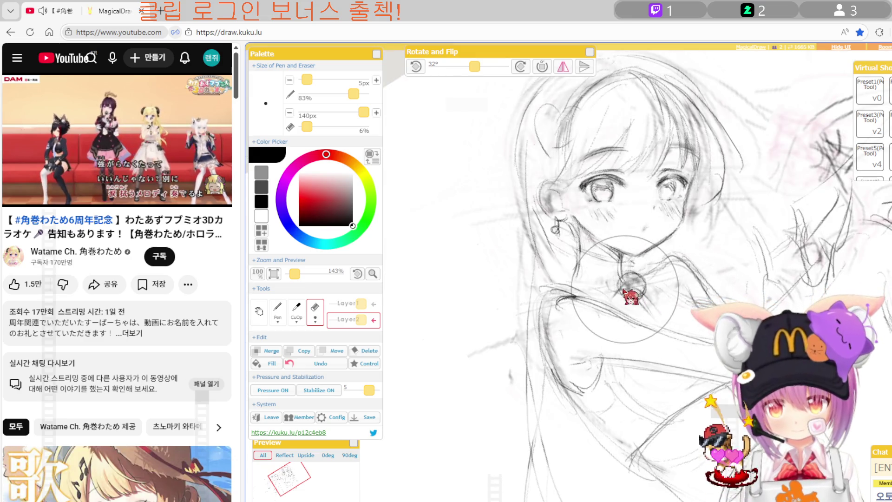
pyautogui.press('p')
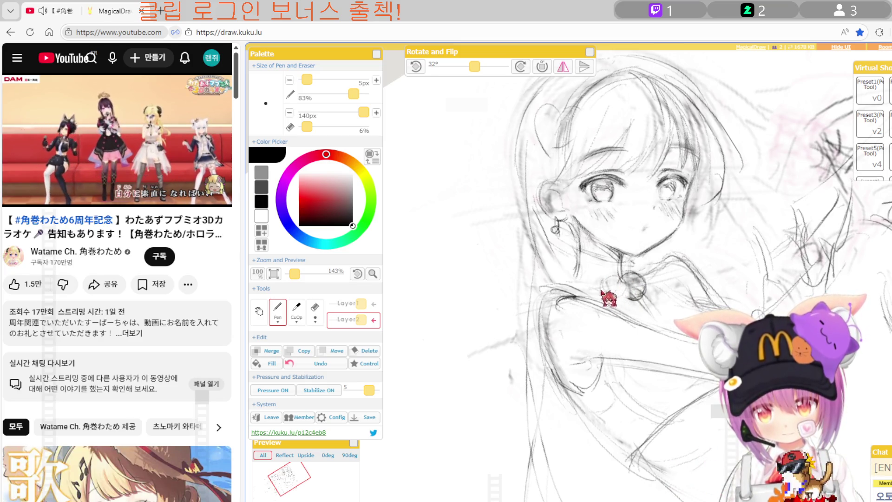
pyautogui.press('h')
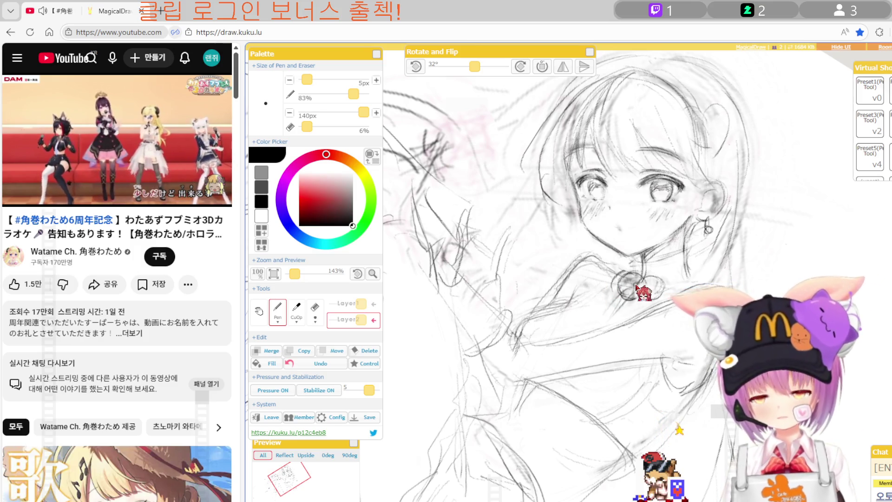
# Lighten the chin and neck lines and redraw the collar ornament as a looped bow knot.
pyautogui.press('e')
pyautogui.moveTo(601, 278); pyautogui.dragTo(550, 306)
pyautogui.press('b')
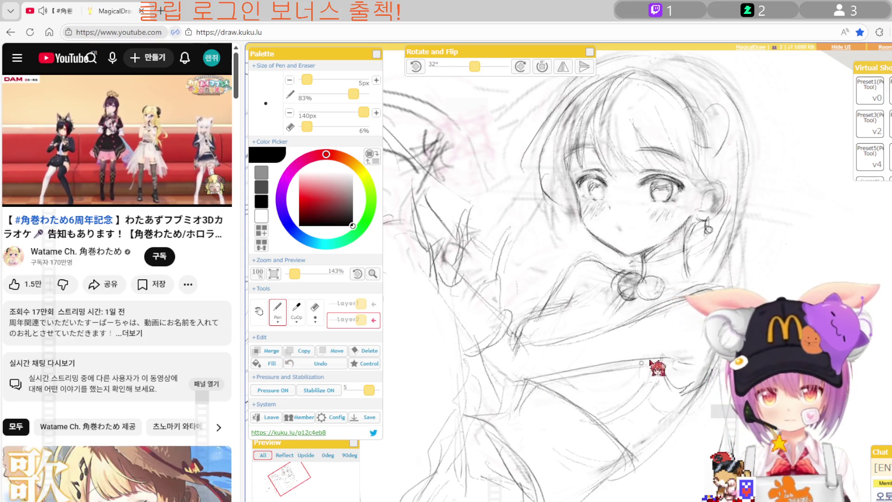
pyautogui.press('e')
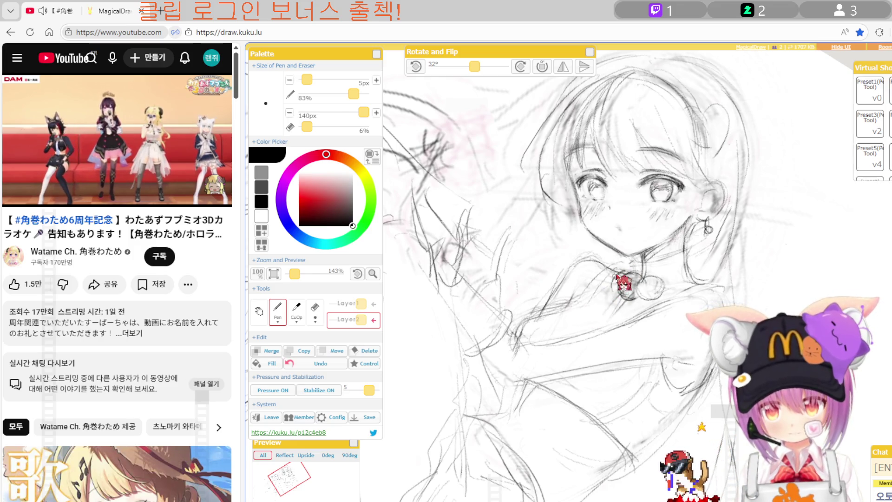
pyautogui.press('e')
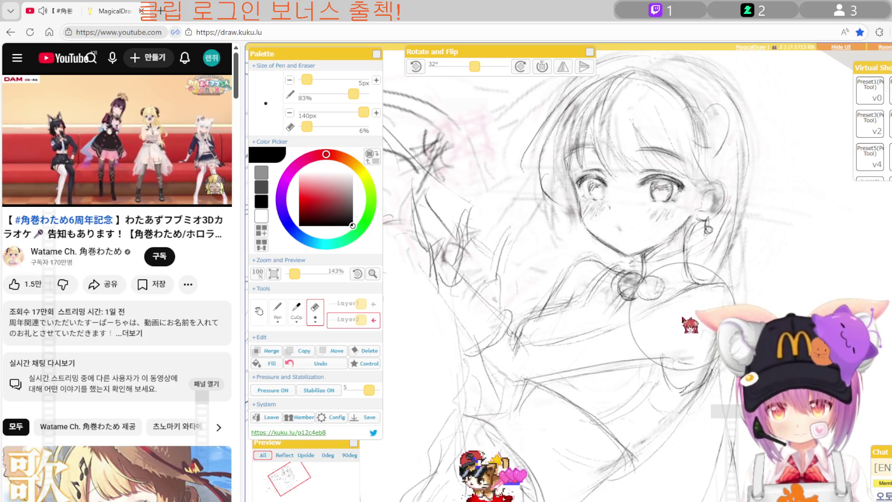
pyautogui.press('p')
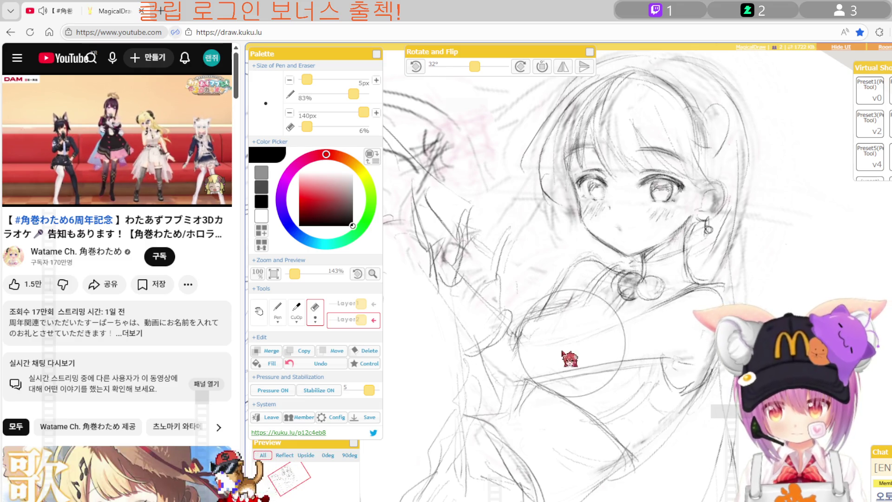
pyautogui.scroll(-1, 672, 302)
pyautogui.scroll(-1, 645, 329)
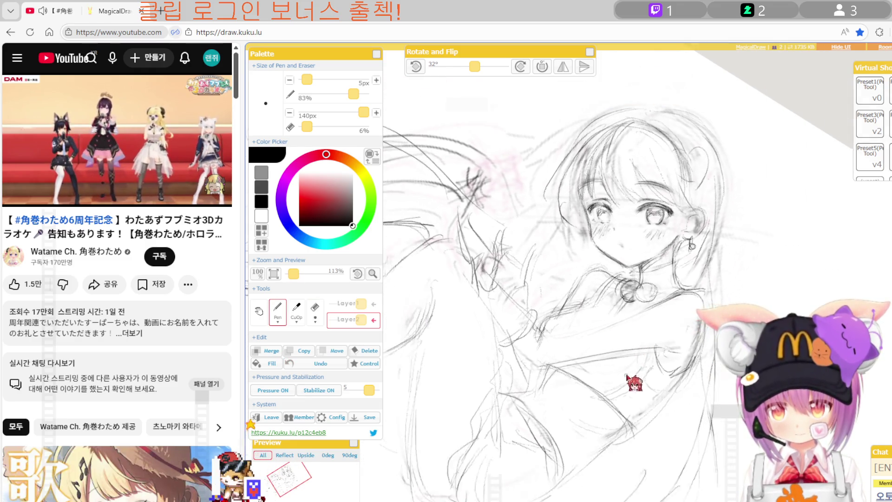
# Move the sketch up and to the right and tilt the view from 32° to 24°.
pyautogui.scroll(-1, 618, 358)
pyautogui.moveTo(577, 338); pyautogui.dragTo(617, 303)
pyautogui.press('e')
pyautogui.press('p')
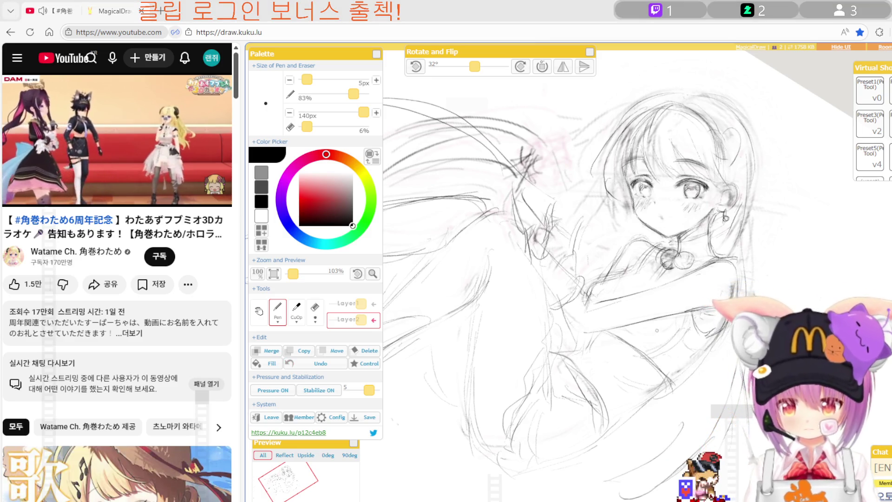
pyautogui.press('e')
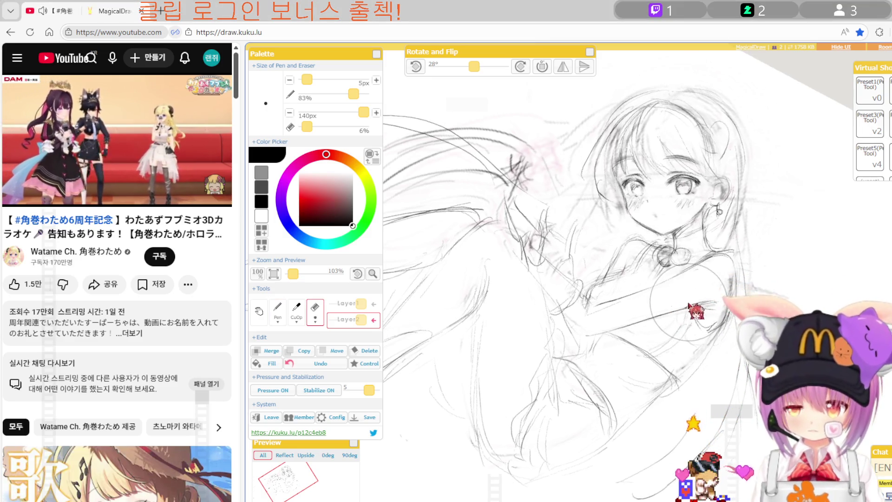
pyautogui.press('Left')
pyautogui.press('Left')
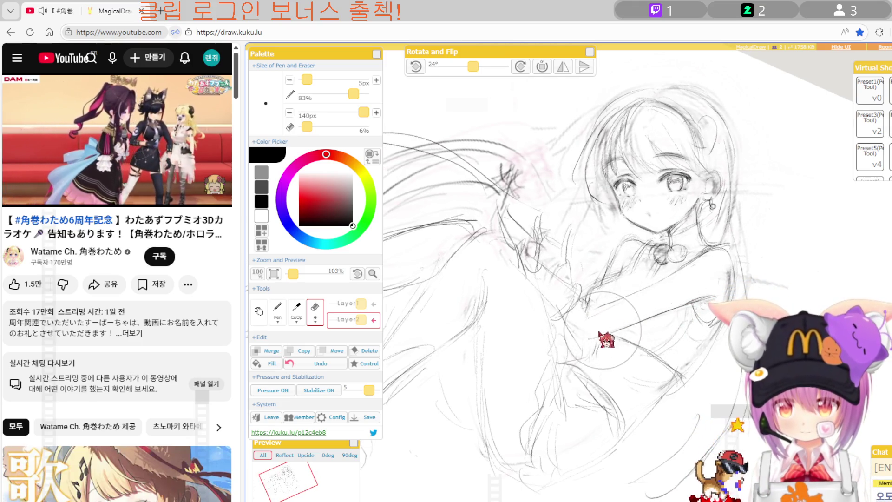
# Redraw and erase stray pencil strokes around the girl's arms and torso.
pyautogui.press('p')
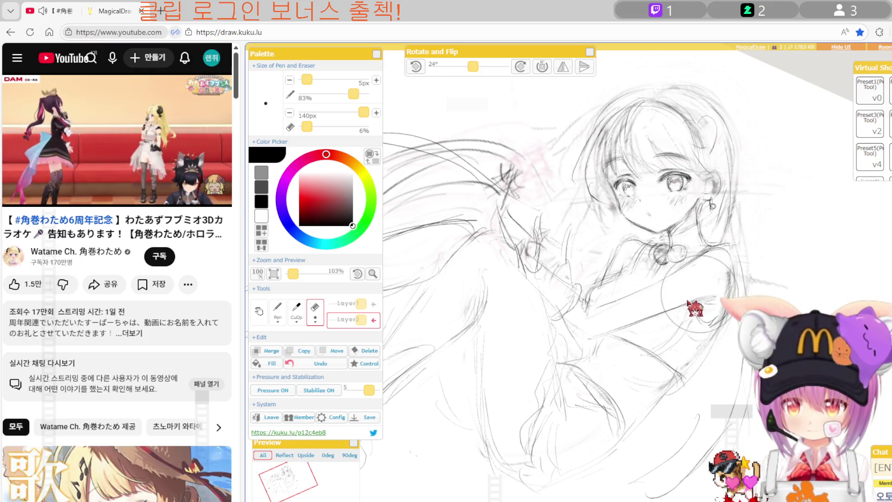
pyautogui.press('p')
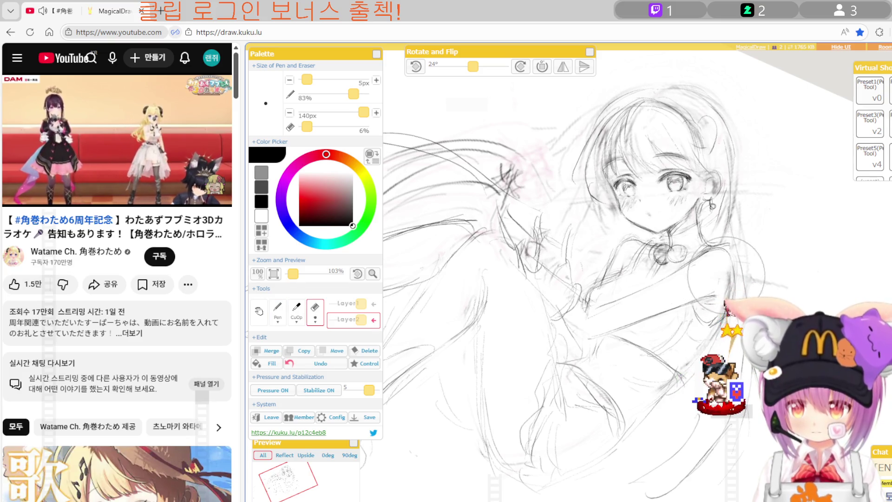
pyautogui.press('p')
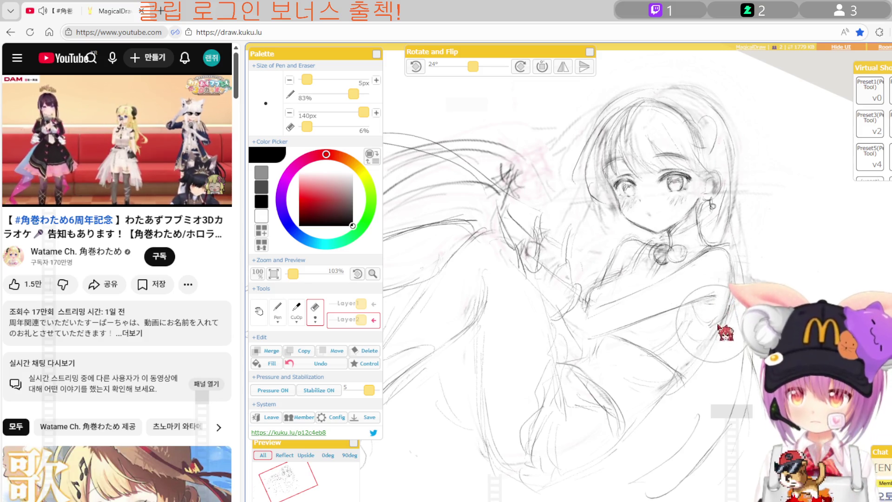
pyautogui.press('p')
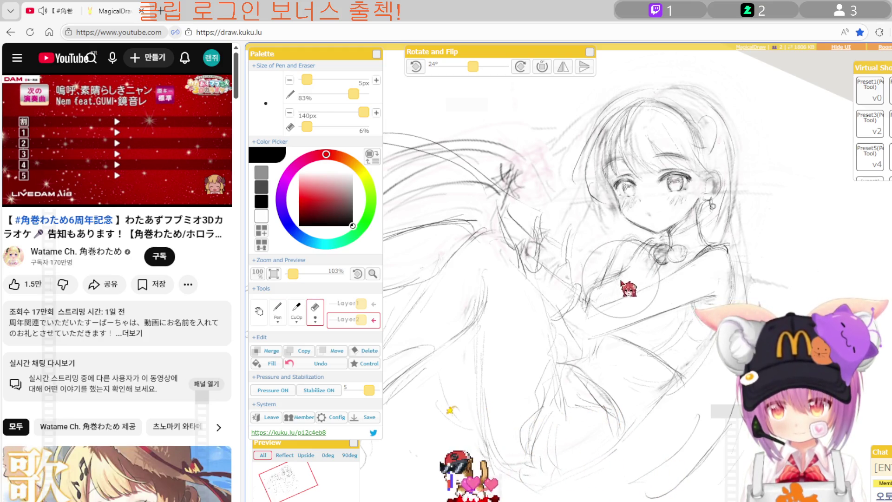
pyautogui.press('p')
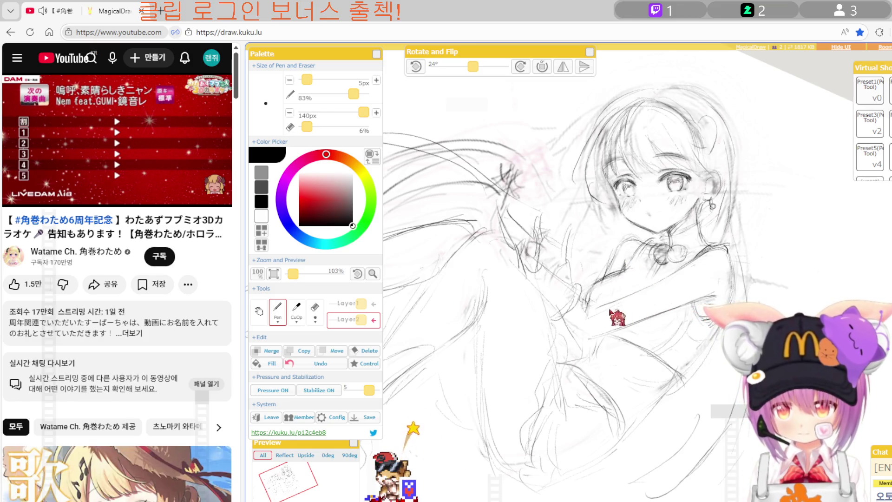
pyautogui.press('e')
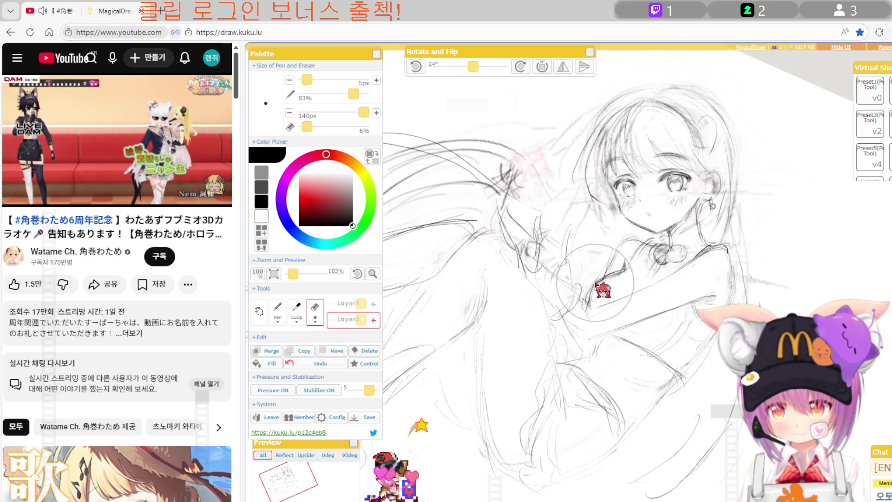
pyautogui.press('p')
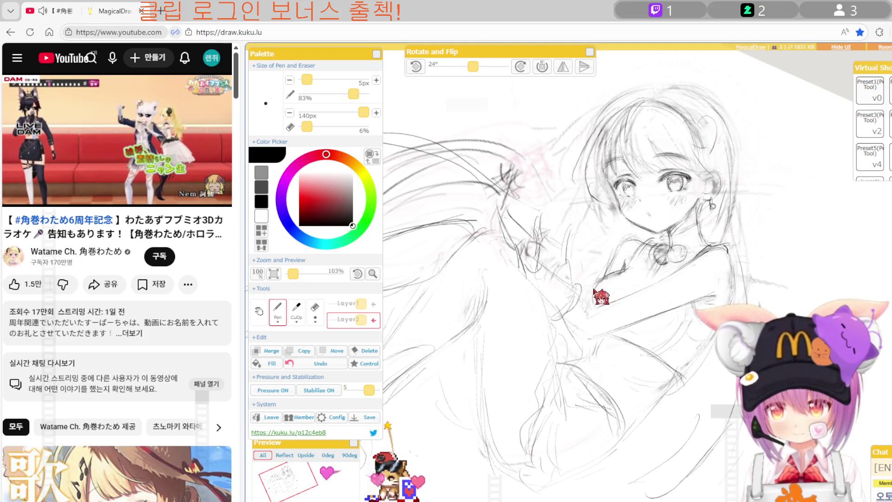
pyautogui.press('p')
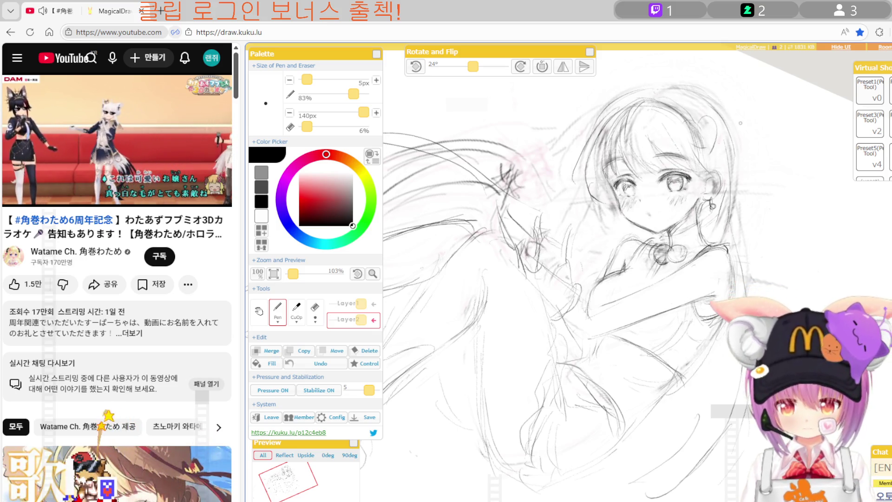
pyautogui.press('e')
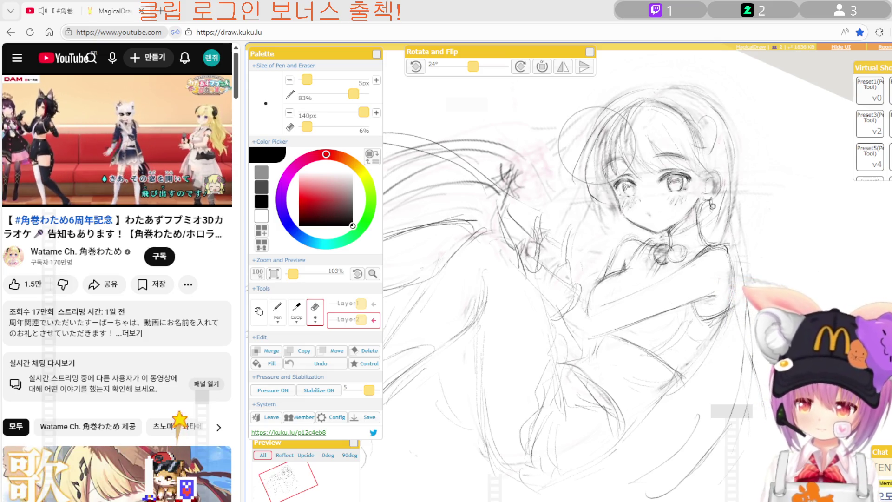
# Clean up the lines on the girl's arms and torso, alternating pen and eraser.
pyautogui.press('p')
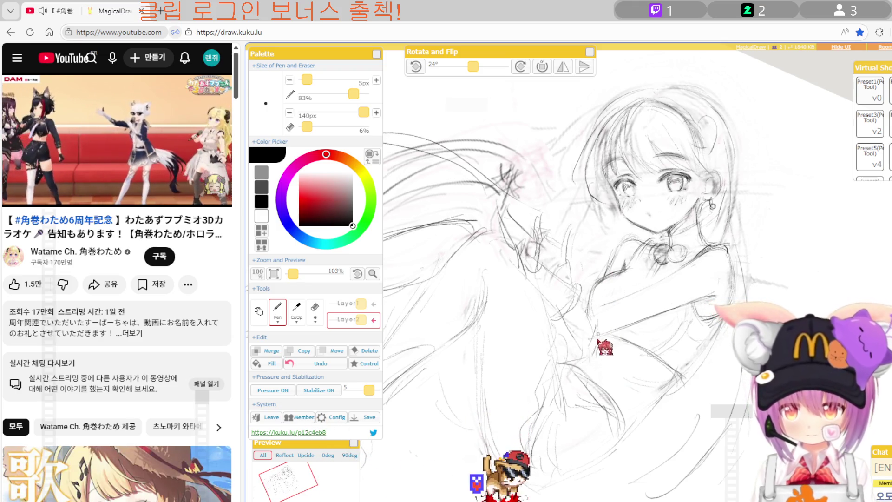
pyautogui.press('e')
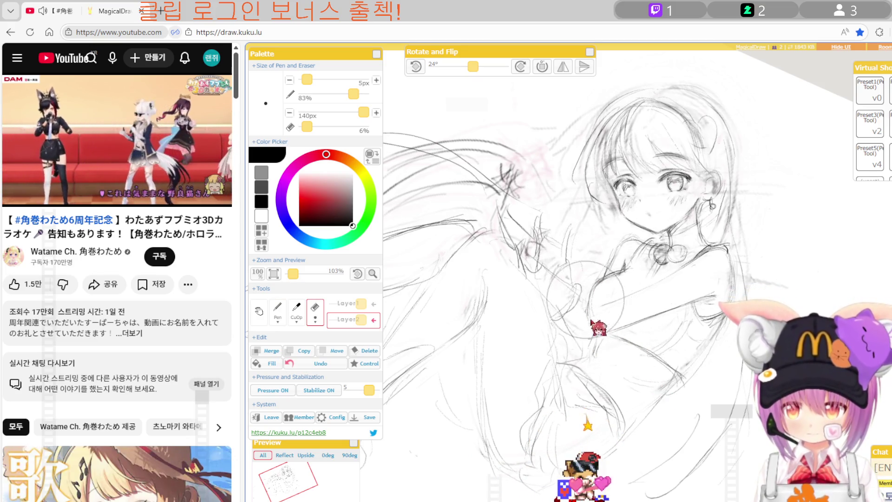
pyautogui.press('b')
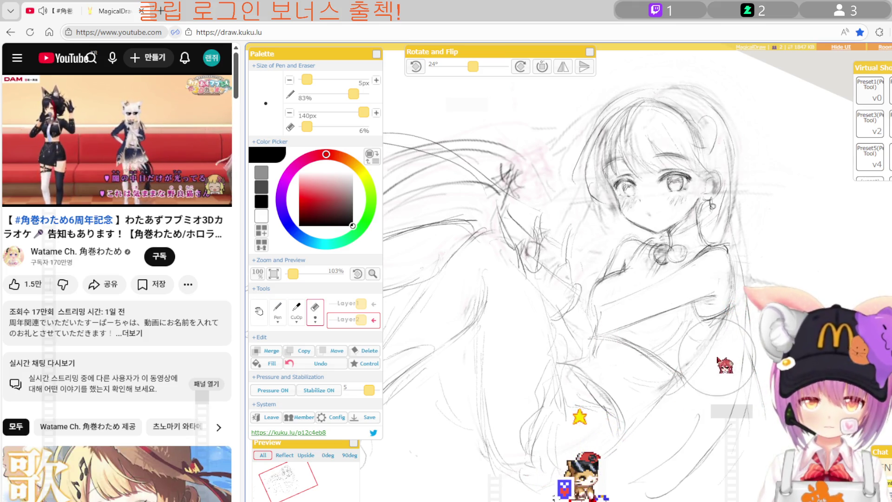
pyautogui.press('b')
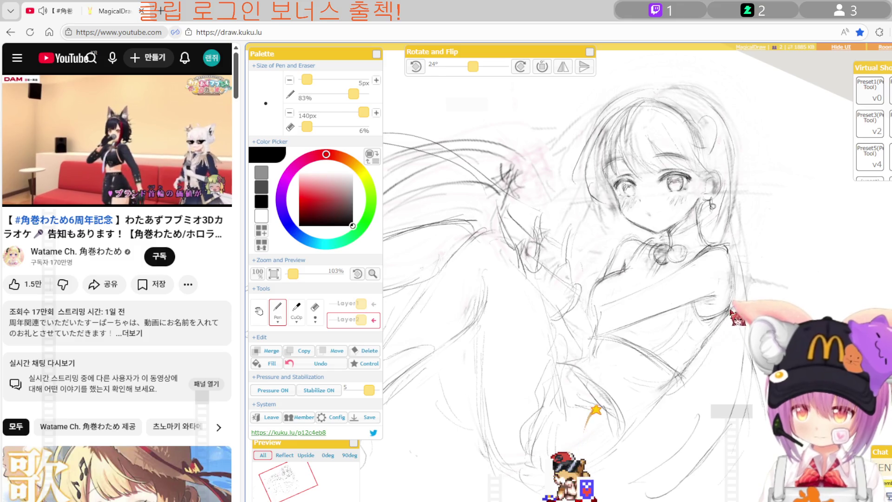
pyautogui.press('e')
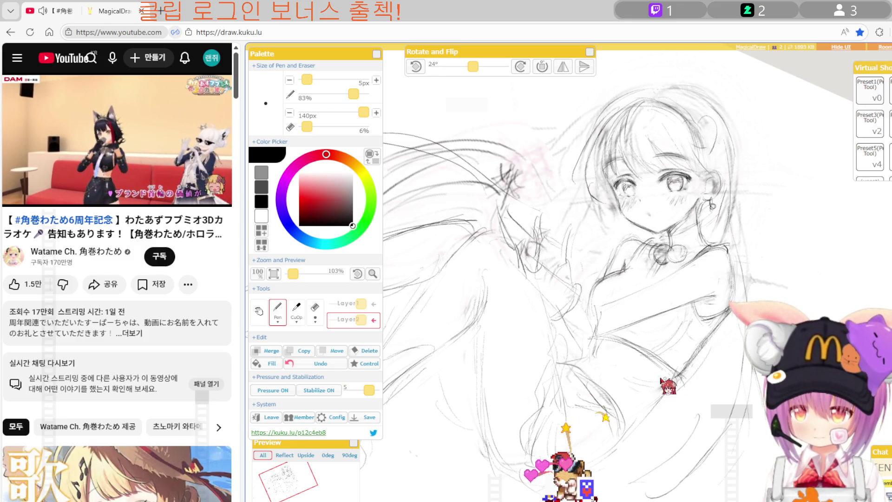
pyautogui.press('p')
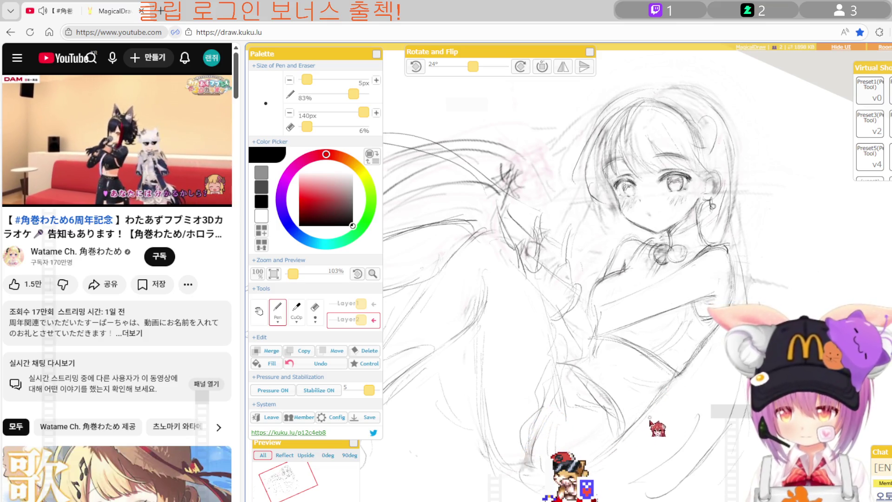
pyautogui.press('e')
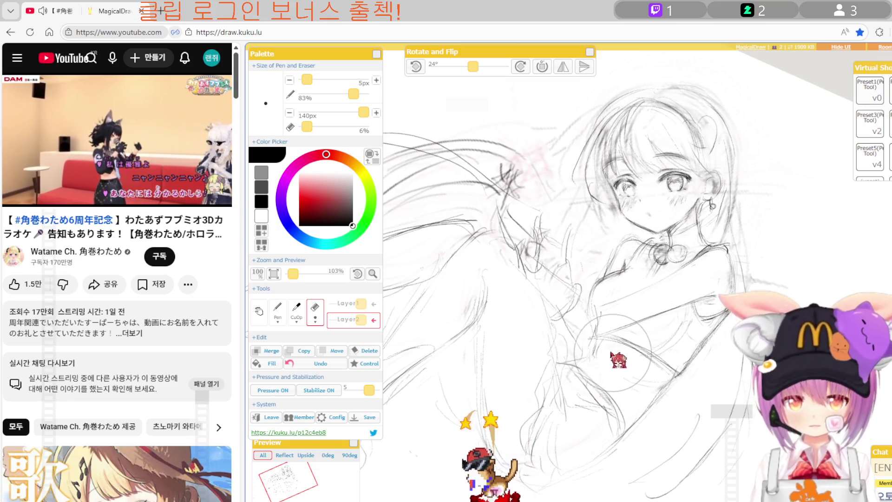
pyautogui.press('p')
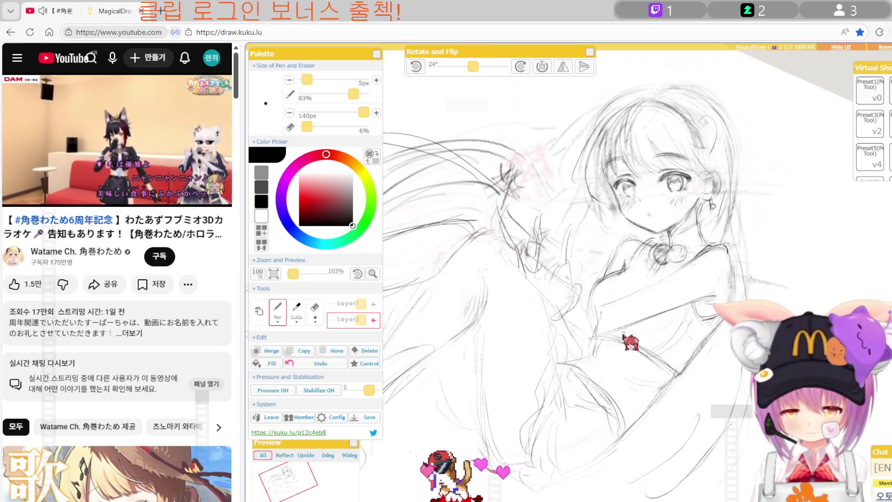
pyautogui.press('e')
pyautogui.press('p')
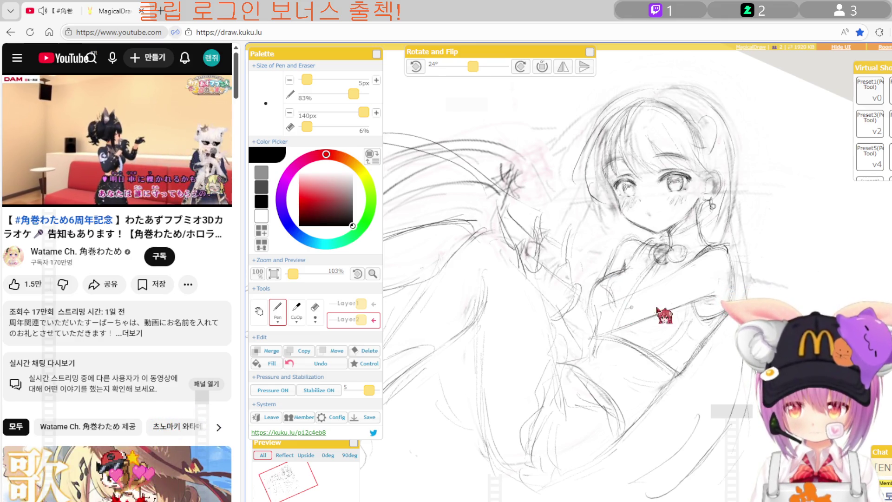
pyautogui.press('e')
pyautogui.press('p')
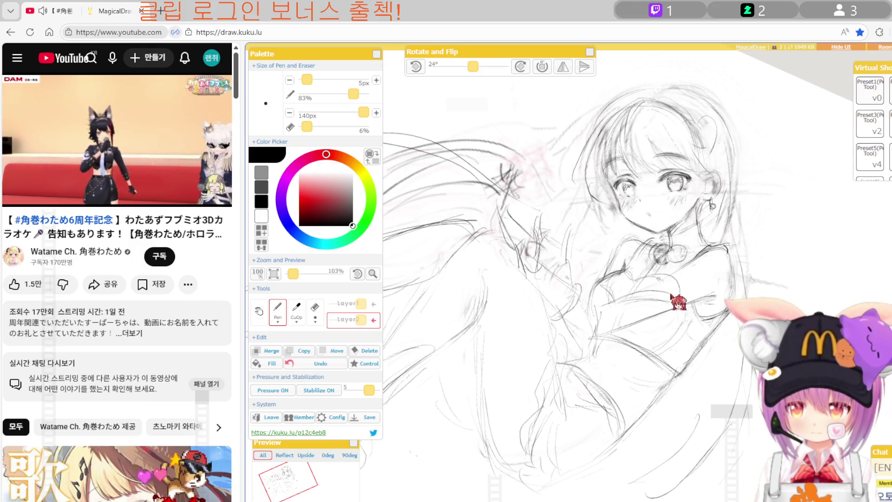
# Mirror the sketch to check its balance, then restore normal orientation.
pyautogui.press('h')
pyautogui.press('e')
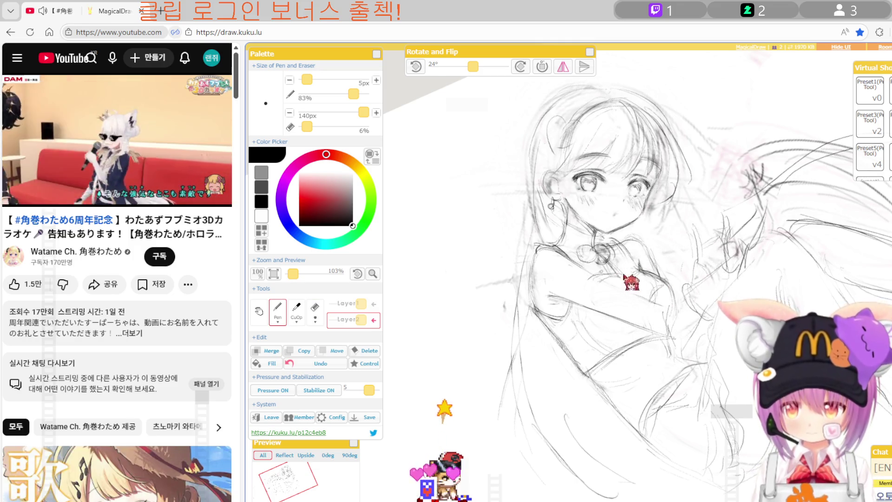
pyautogui.press('h')
pyautogui.press('e')
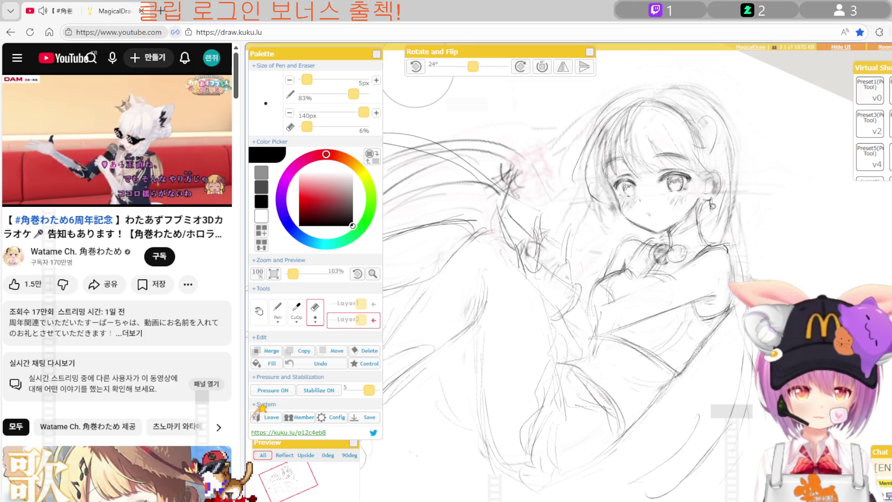
# Tidy the pencil lines on the girl's arms, body and drawn-up legs.
pyautogui.press('p')
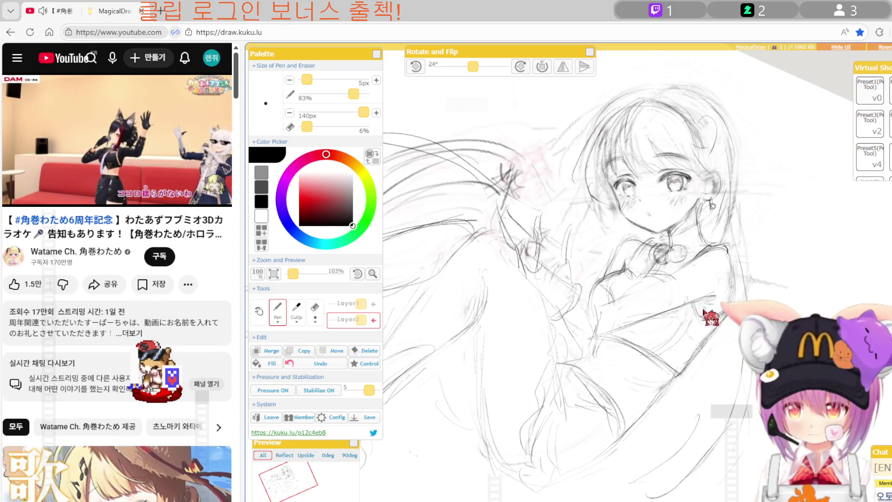
pyautogui.press('e')
pyautogui.press('p')
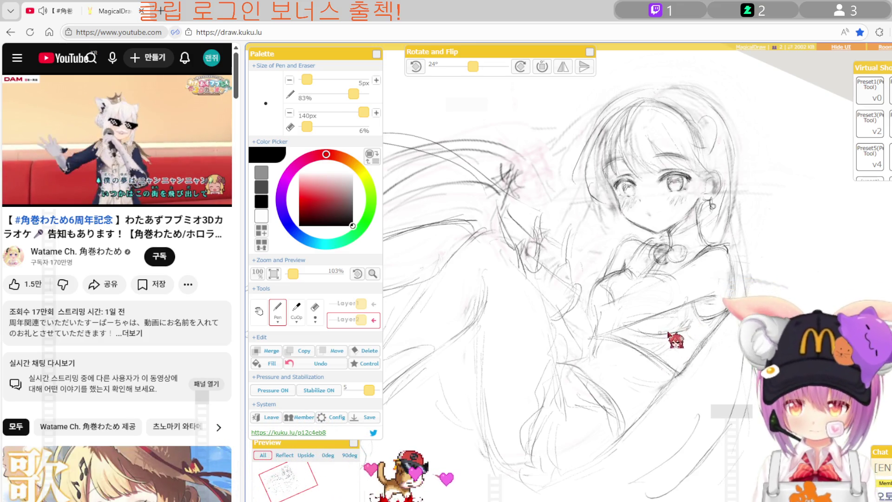
pyautogui.press('e')
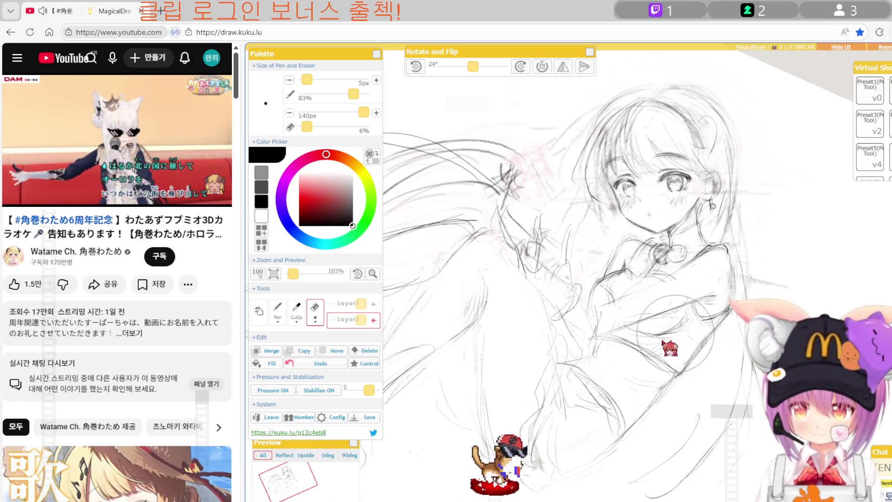
pyautogui.press('p')
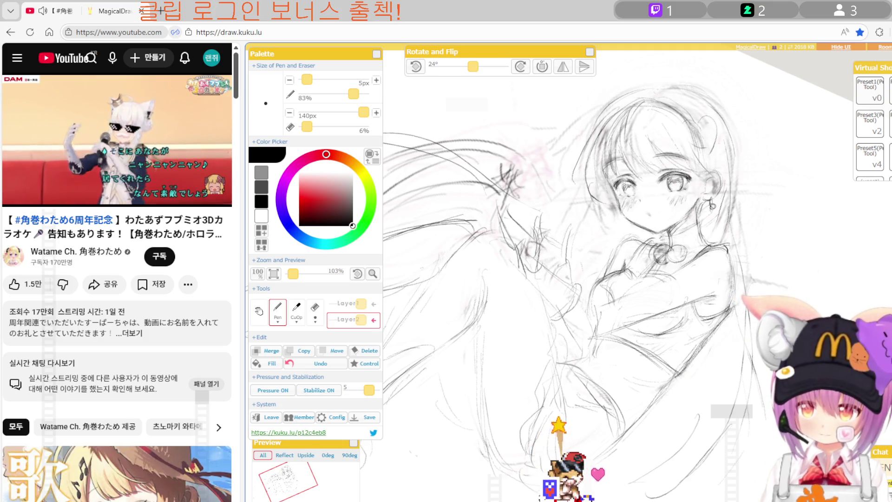
pyautogui.press('e')
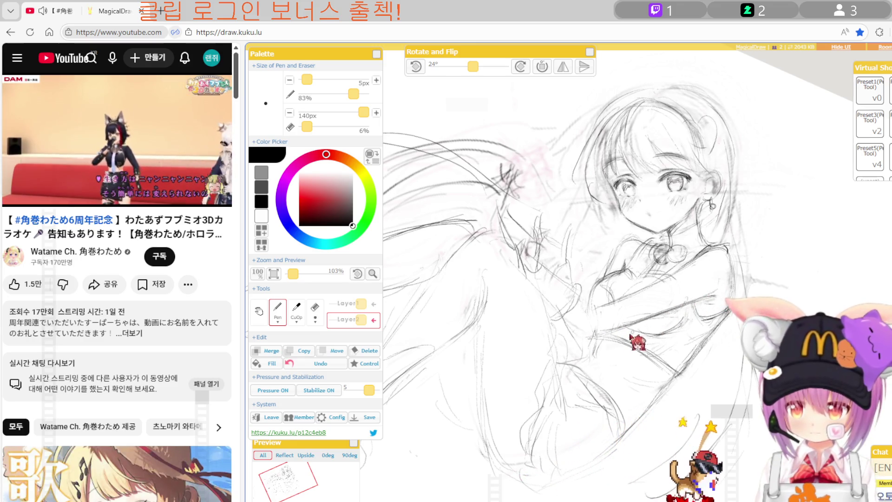
pyautogui.press('e')
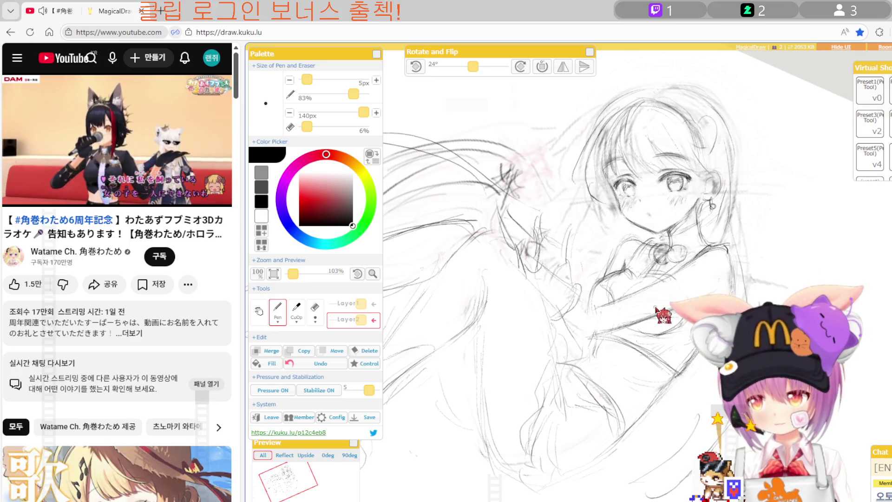
# Mirror the sketch horizontally to check it, then flip it back.
pyautogui.press('e')
pyautogui.press('h')
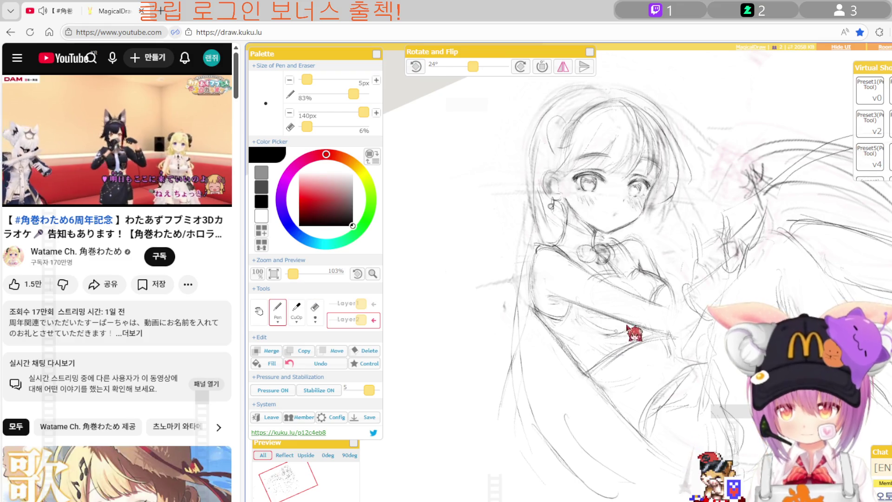
pyautogui.press('h')
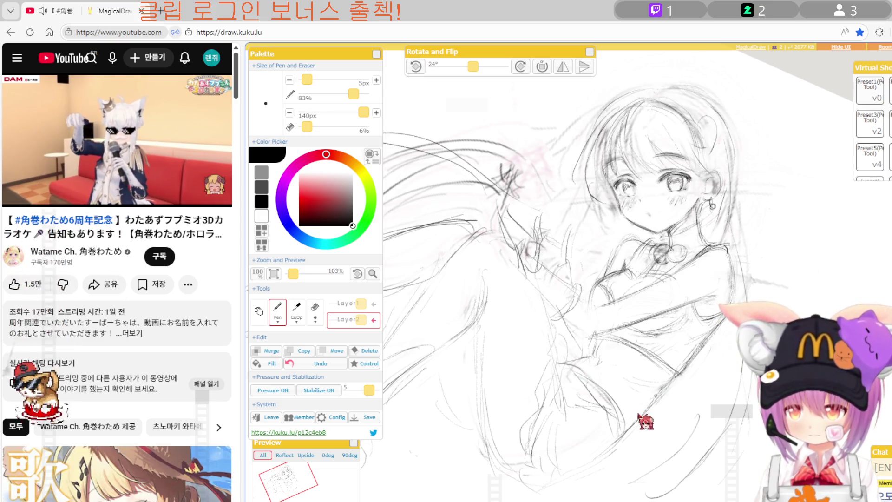
# Erase a few stray strokes around the lower body and shift the drawing rightward in view.
pyautogui.press('e')
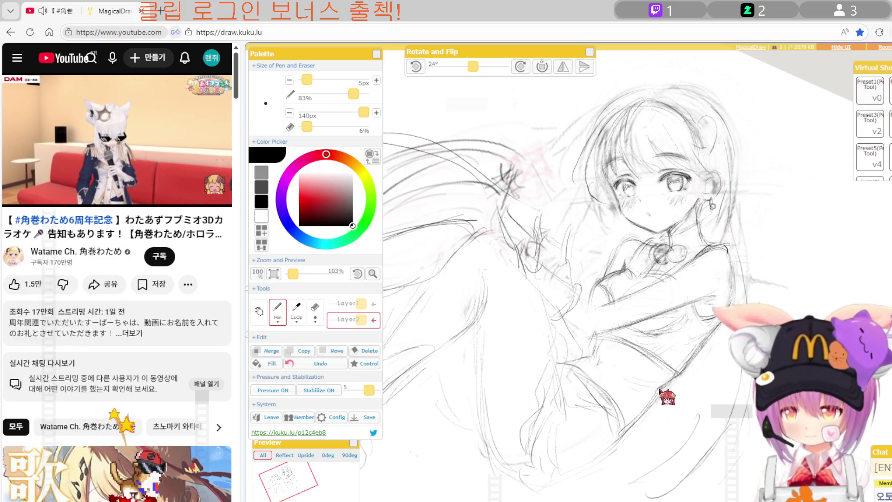
pyautogui.press('p')
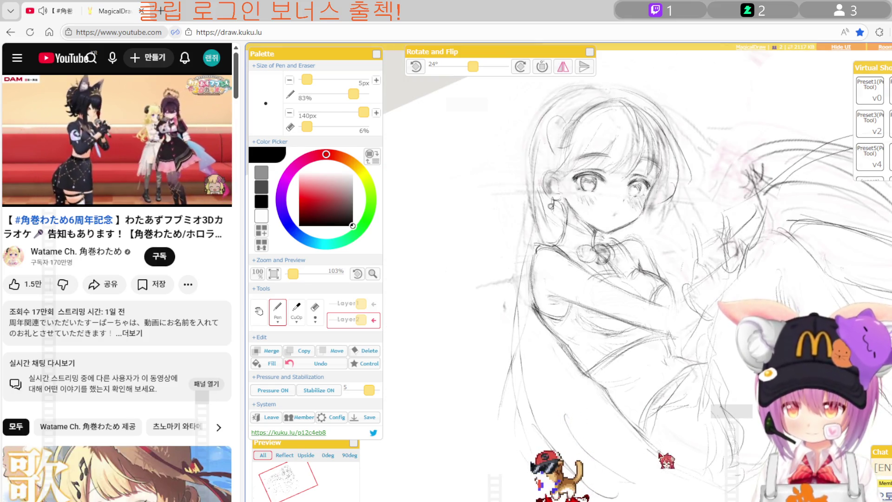
pyautogui.press('space')
pyautogui.moveTo(604, 233)
pyautogui.mouseDown()
pyautogui.moveTo(669, 227)
pyautogui.moveTo(666, 203)
pyautogui.mouseUp()
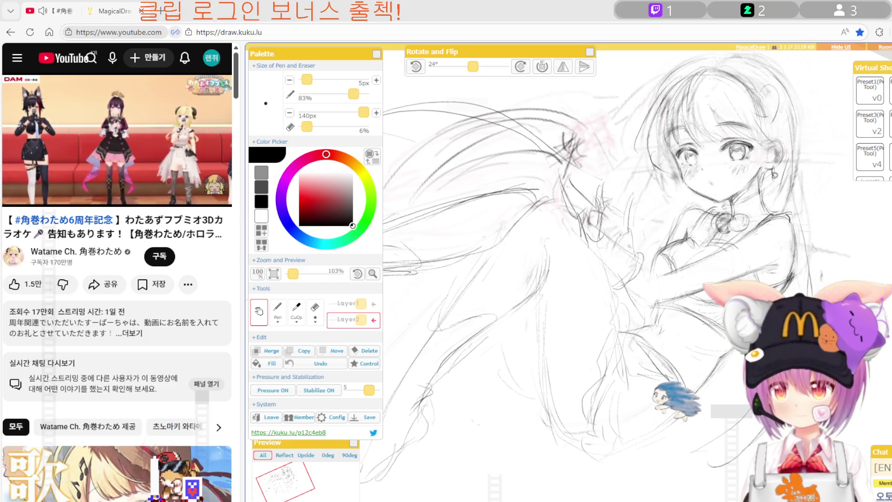
# Draw the long flowing hair strands, mirroring the canvas several times to check their balance.
pyautogui.press('p')
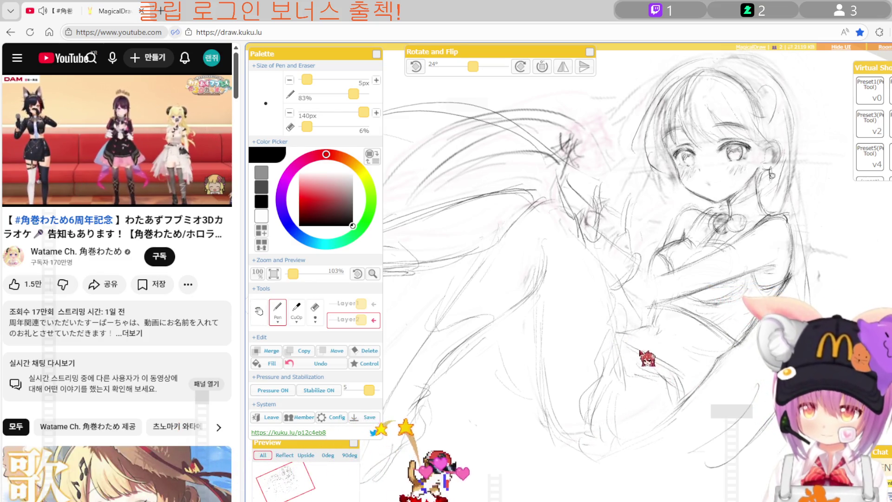
pyautogui.press('h')
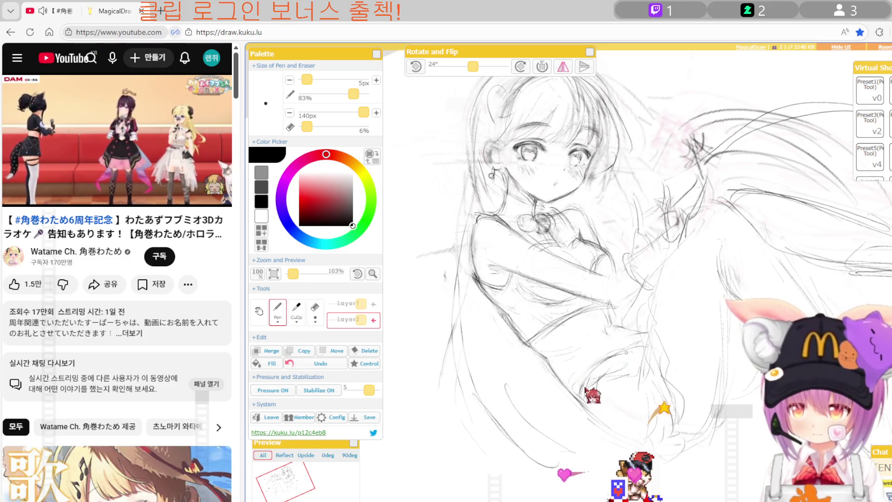
pyautogui.press('h')
pyautogui.press('b')
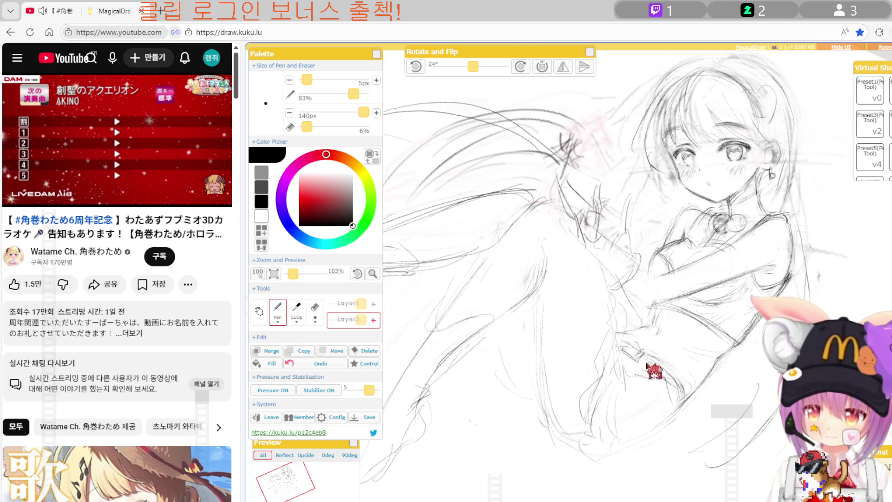
pyautogui.press('h')
pyautogui.press('e')
pyautogui.press('p')
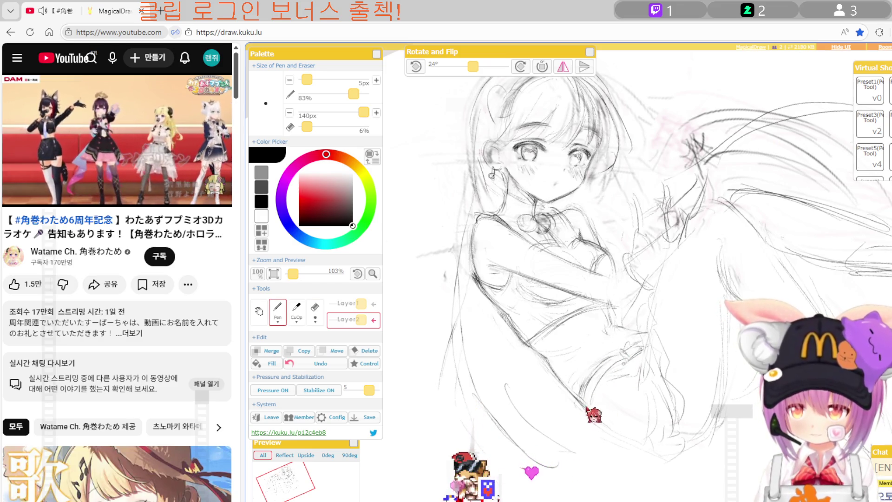
pyautogui.press('h')
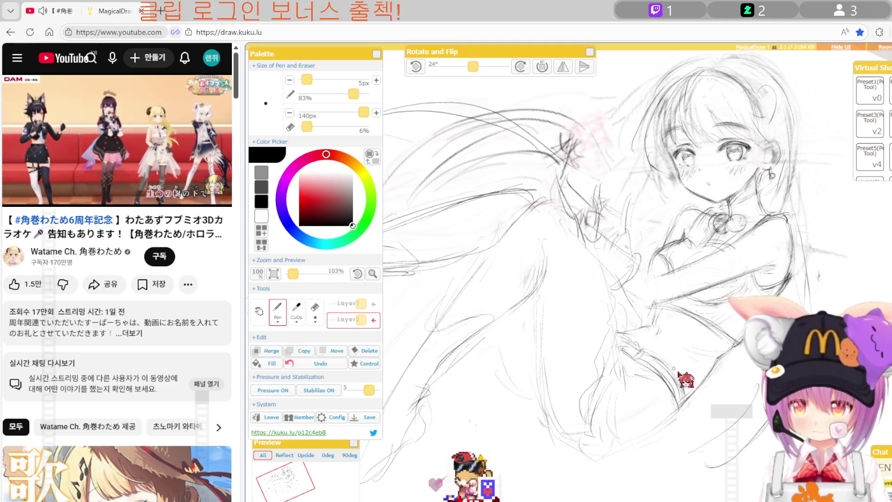
pyautogui.press('h')
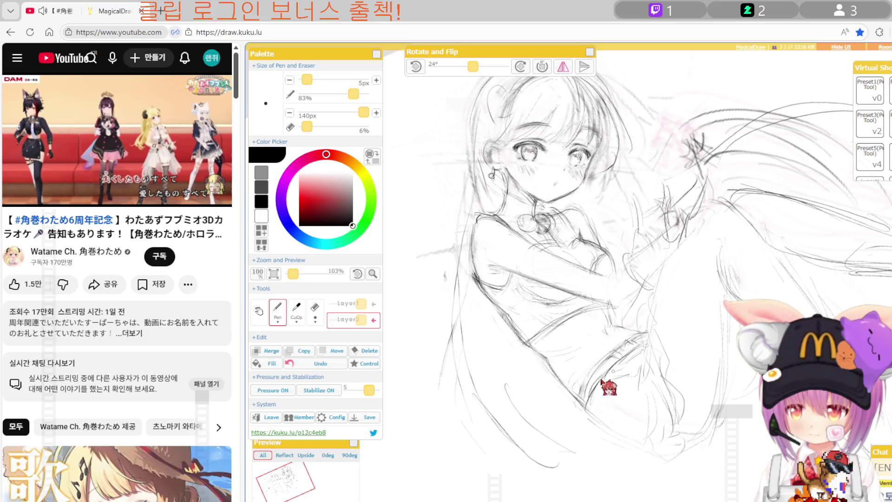
pyautogui.press('h')
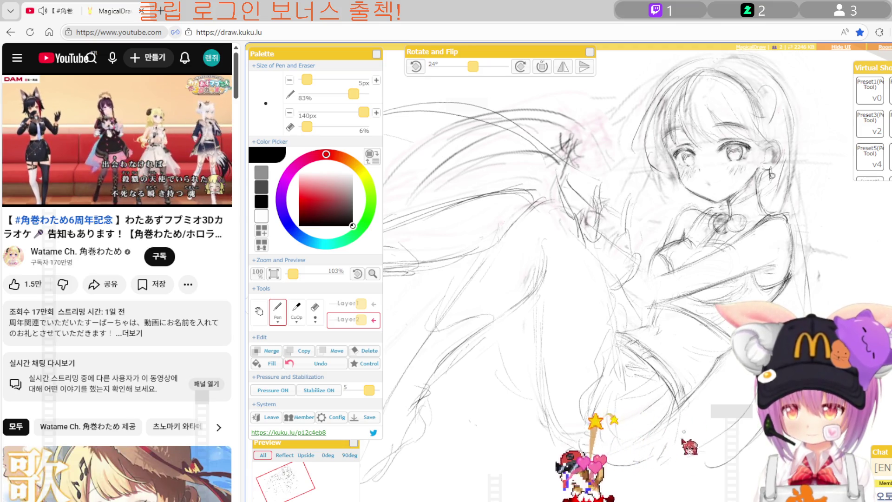
pyautogui.scroll(-1, 627, 298)
# Zoom out to 53% and draw long diagonal floor lines beneath the seated girl.
pyautogui.scroll(-1, 627, 298)
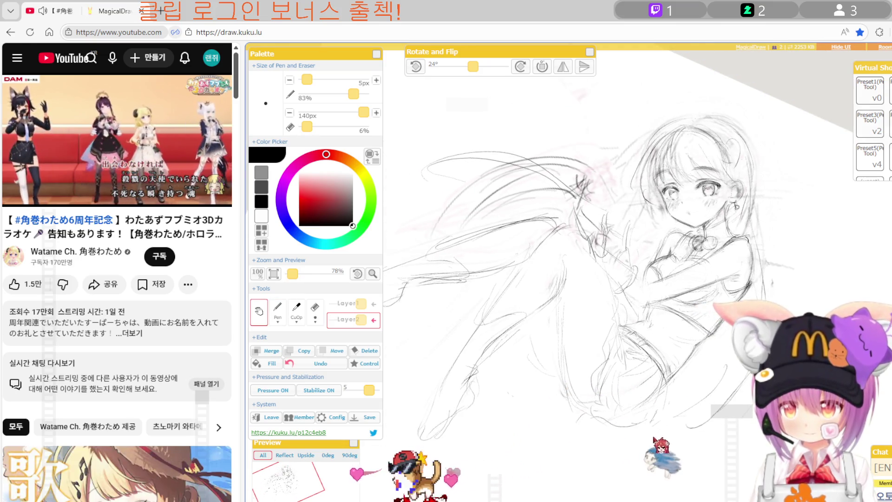
pyautogui.moveTo(627, 298); pyautogui.dragTo(642, 265)
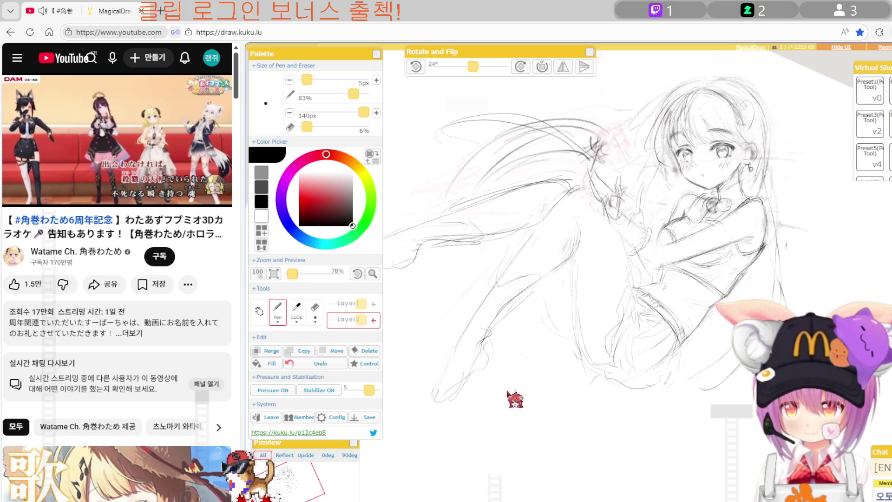
pyautogui.press('Left')
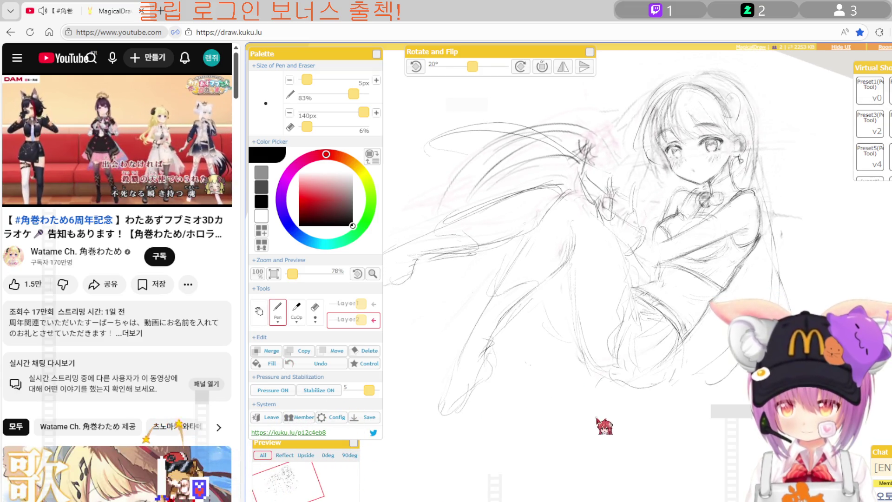
pyautogui.press('Right')
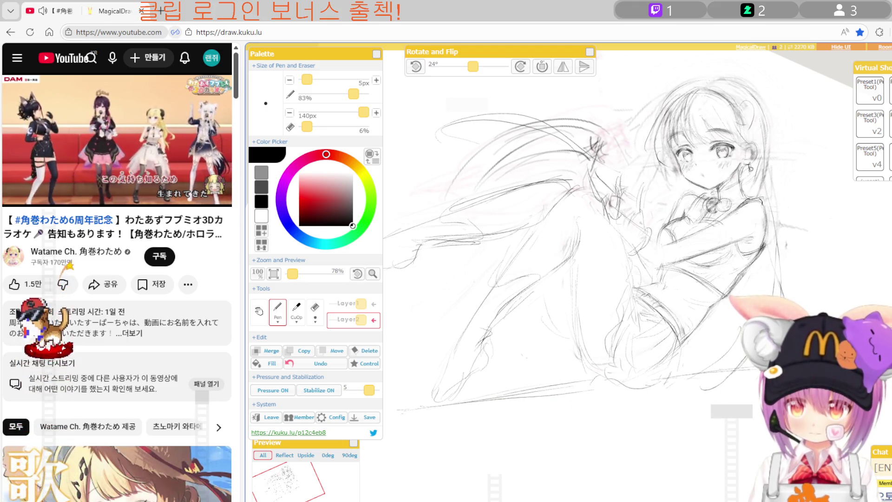
pyautogui.scroll(-1, 624, 302)
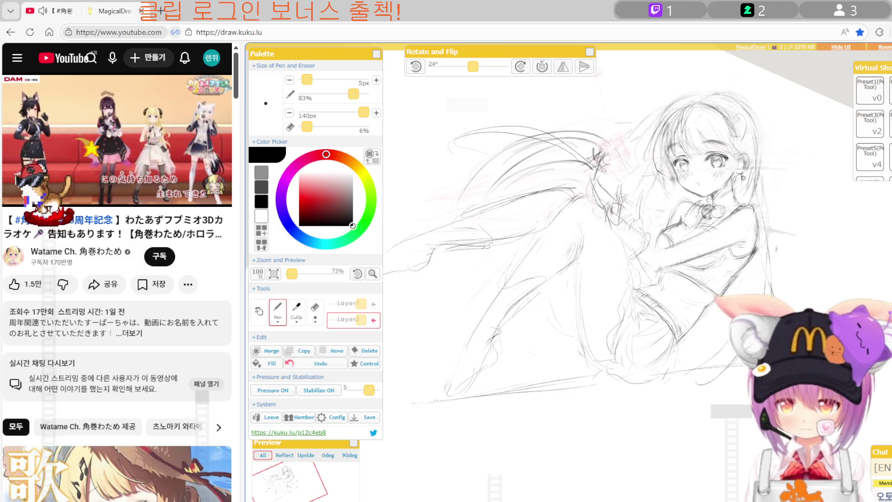
pyautogui.scroll(-1, 624, 302)
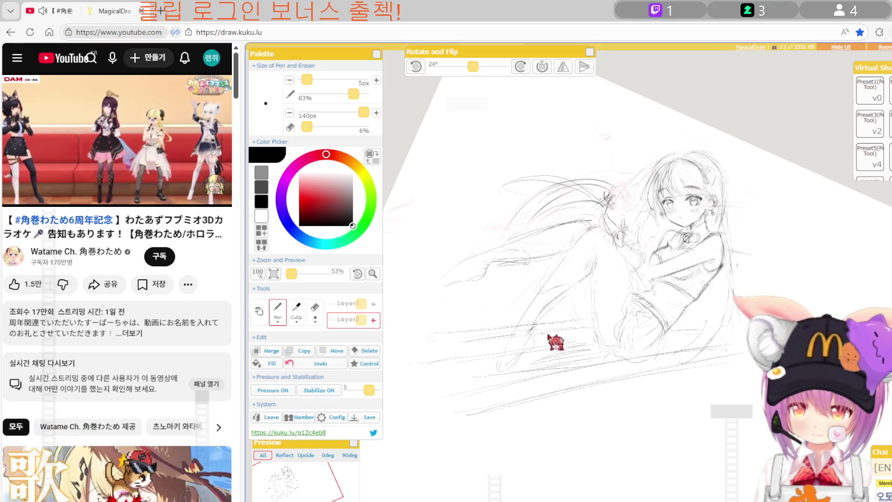
pyautogui.press('b')
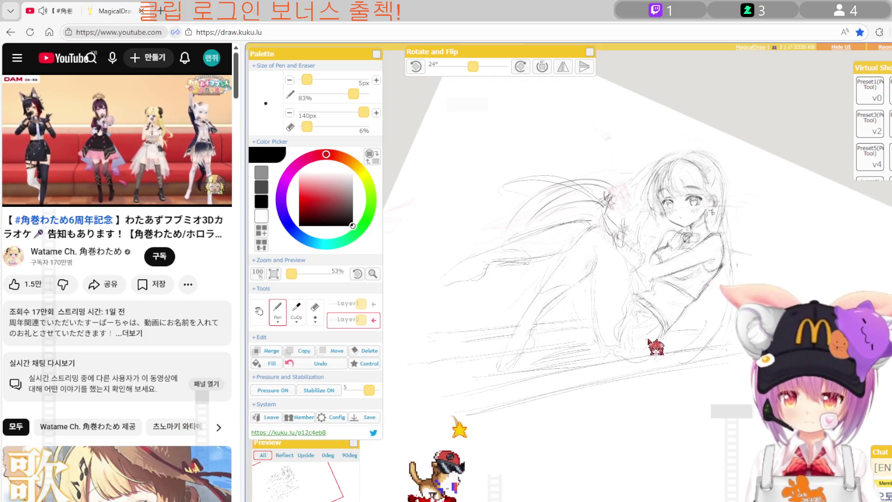
pyautogui.scroll(2, 650, 339)
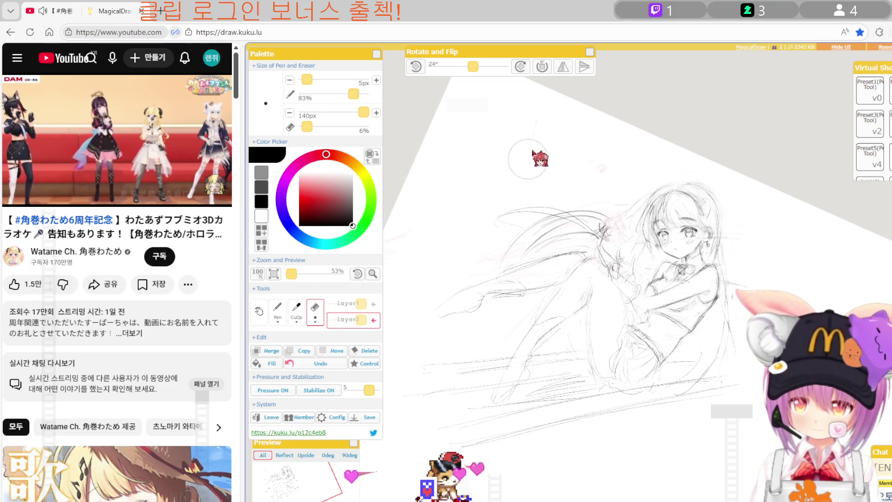
# Draw long straight window-frame lines behind the girl's head, erasing stray lines and mirror-checking once.
pyautogui.press('p')
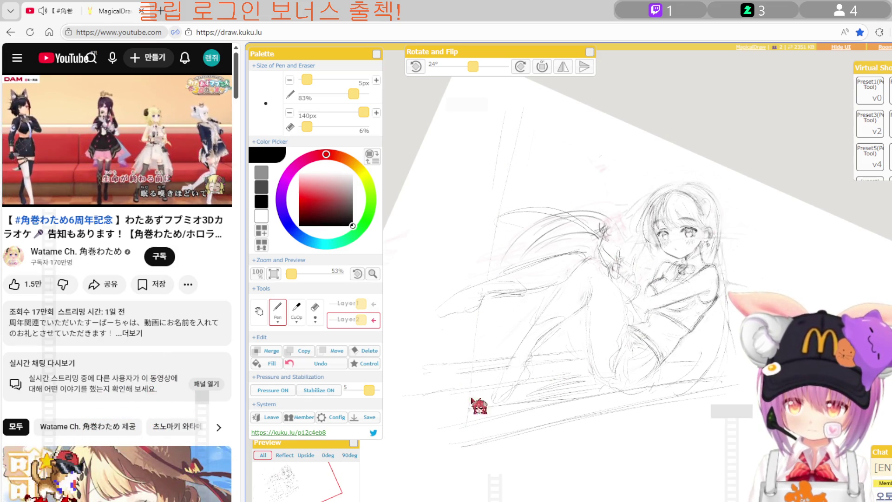
pyautogui.press('e')
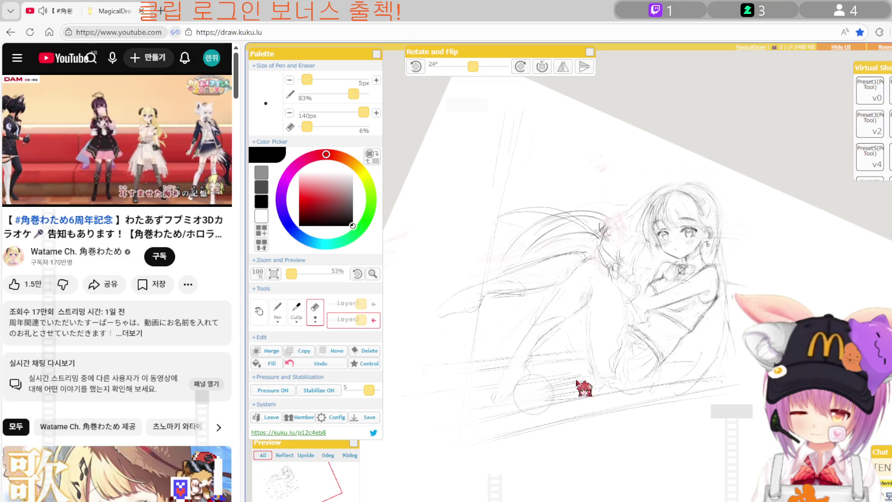
pyautogui.press('e')
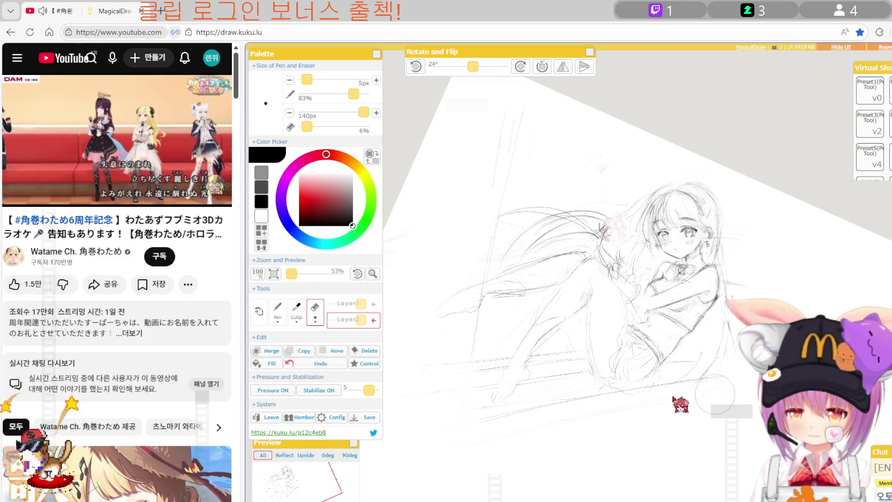
pyautogui.press('b')
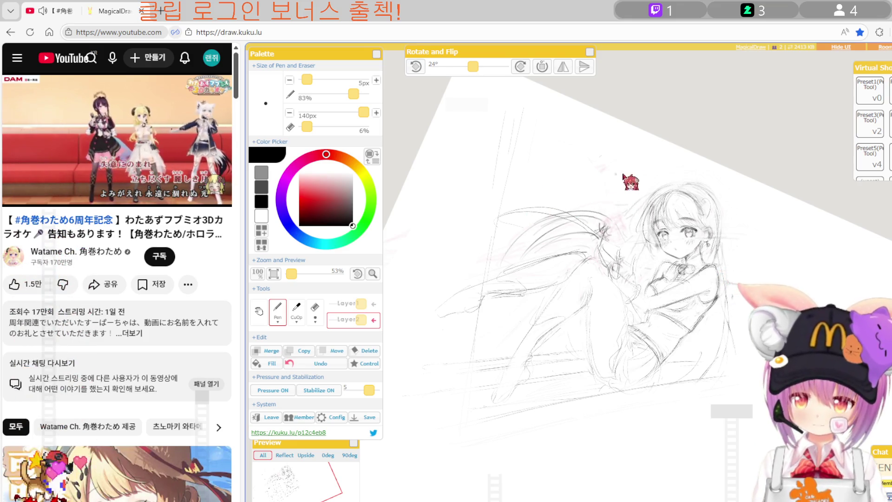
pyautogui.press('h')
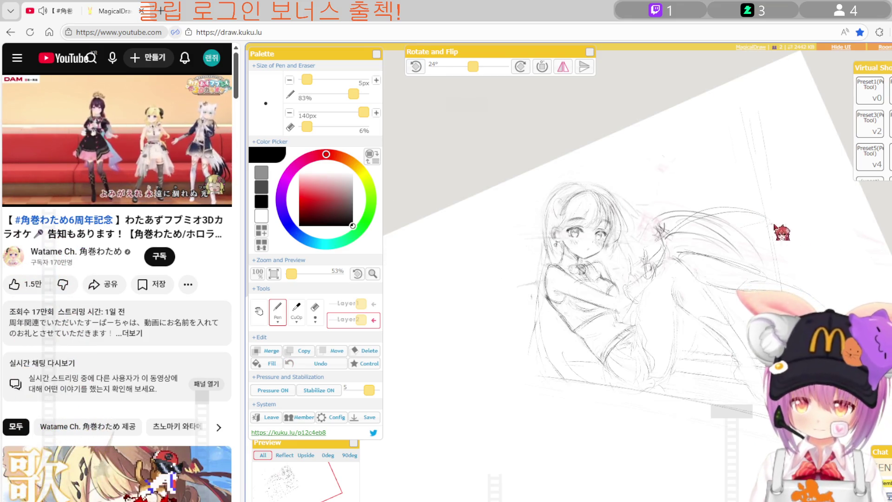
pyautogui.press('h')
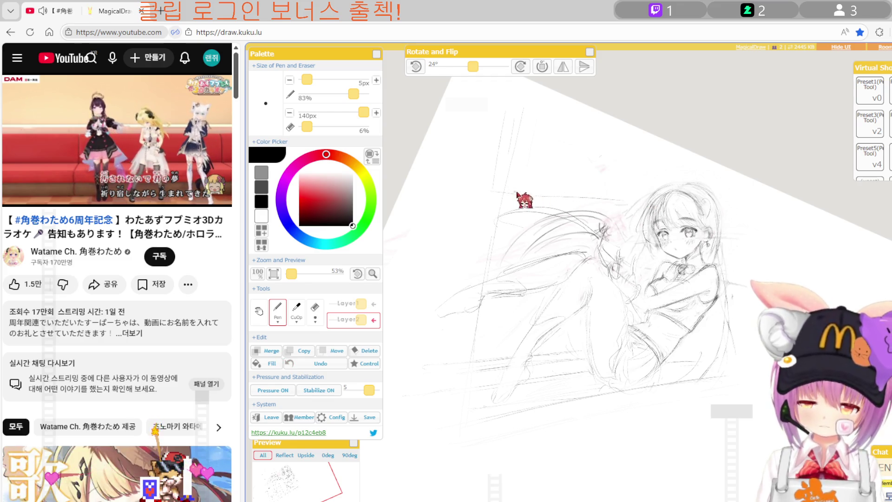
pyautogui.press('e')
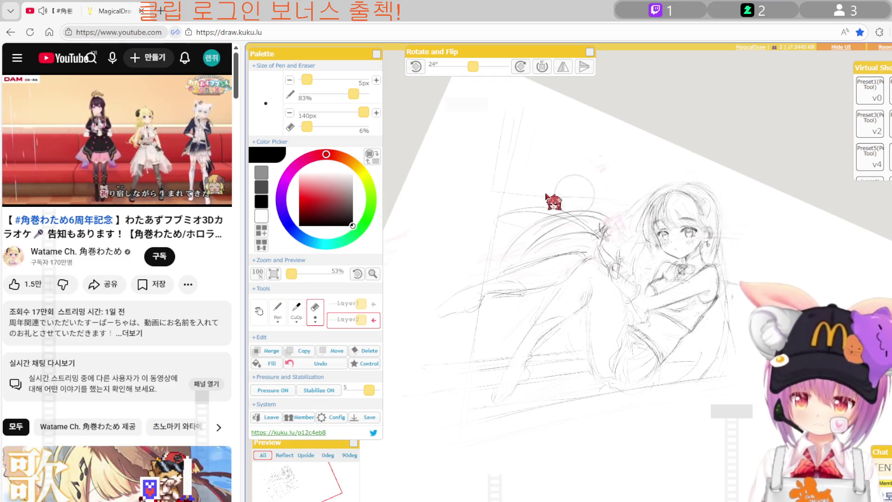
pyautogui.press('p')
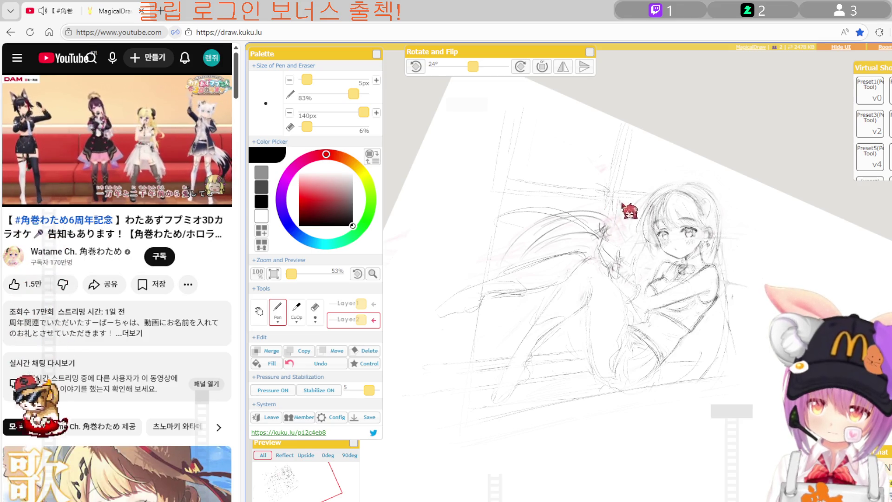
pyautogui.scroll(4, 637, 279)
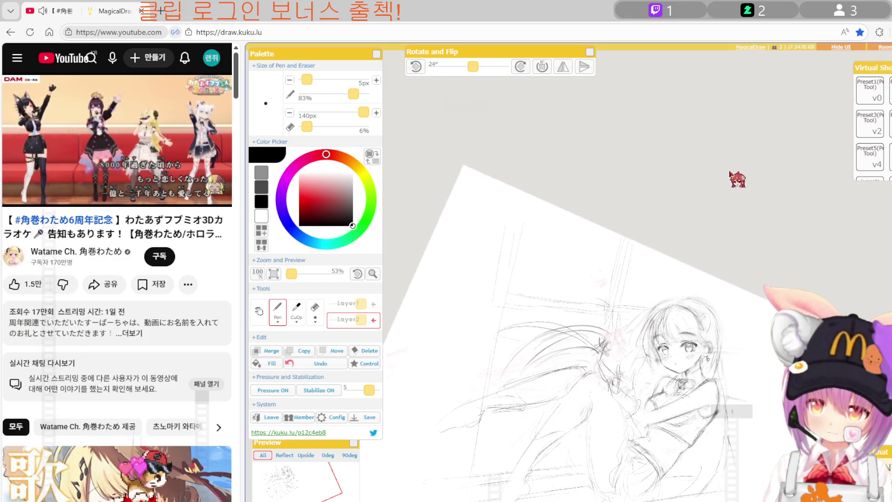
# Pan the whole sketch back up into view and set the canvas rotation to 32°.
pyautogui.moveTo(651, 371); pyautogui.dragTo(650, 246)
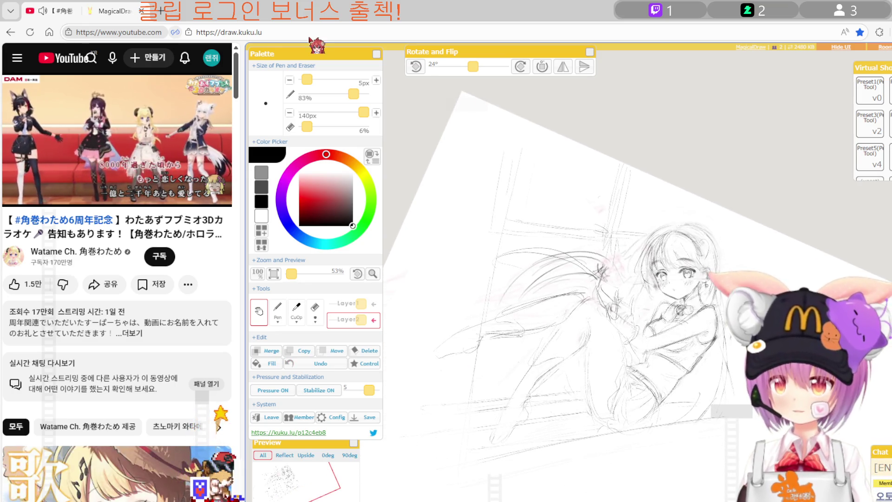
pyautogui.moveTo(674, 325); pyautogui.dragTo(666, 274)
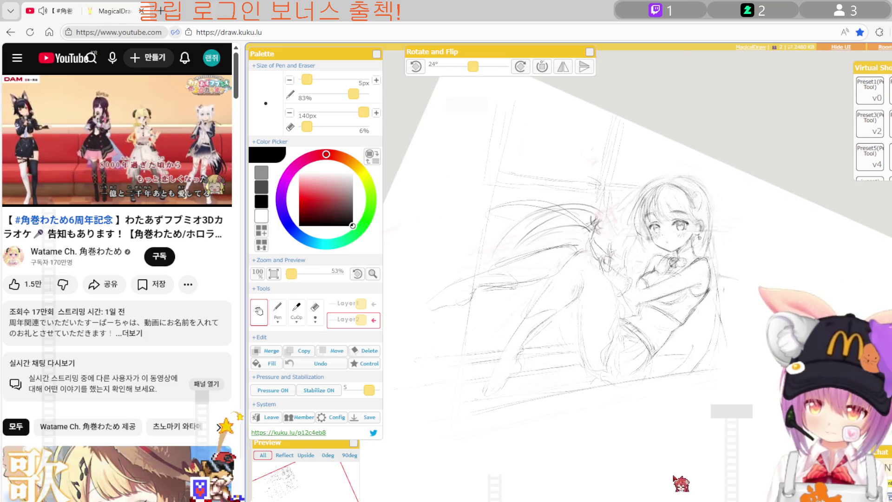
pyautogui.press('Left')
pyautogui.press('Left')
pyautogui.press('Left')
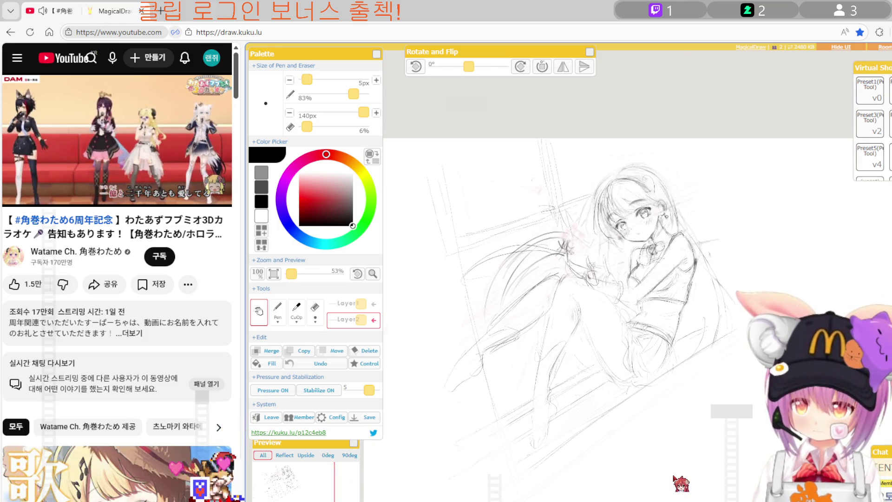
pyautogui.press('Left')
pyautogui.press('Right')
pyautogui.press('Right')
pyautogui.press('Right')
pyautogui.press('Right')
pyautogui.press('Right')
pyautogui.press('Right')
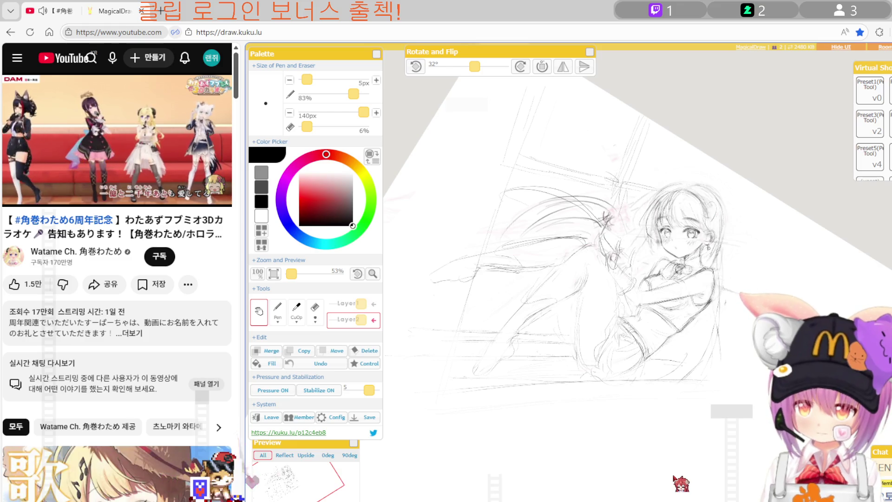
pyautogui.press('e')
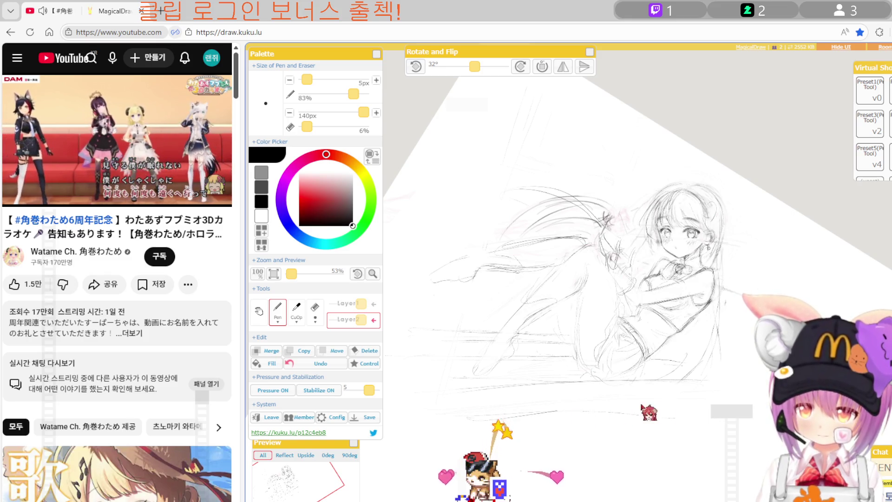
# Erase a stray stroke on the seated girl sketch, then mirror the canvas to check it.
pyautogui.press('e')
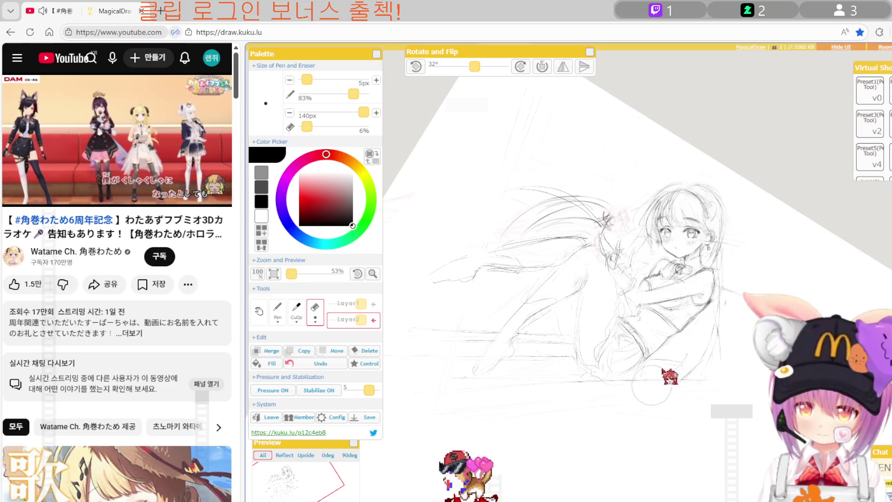
pyautogui.press('p')
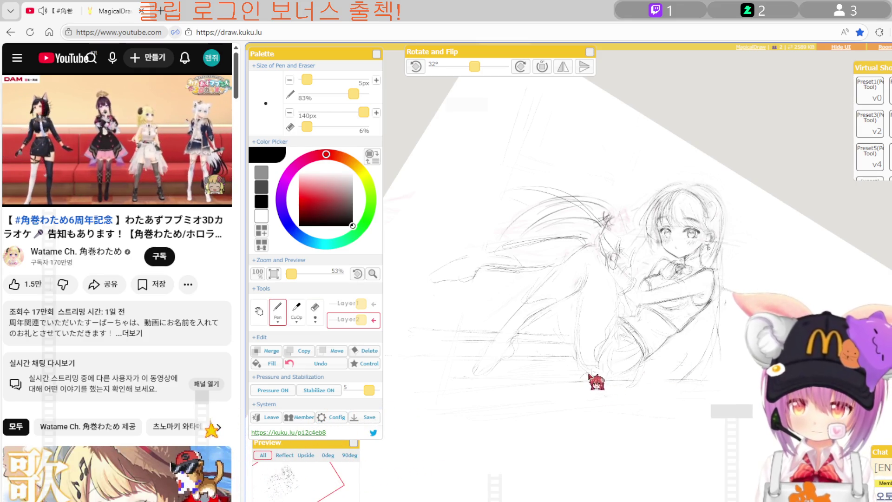
pyautogui.press('e')
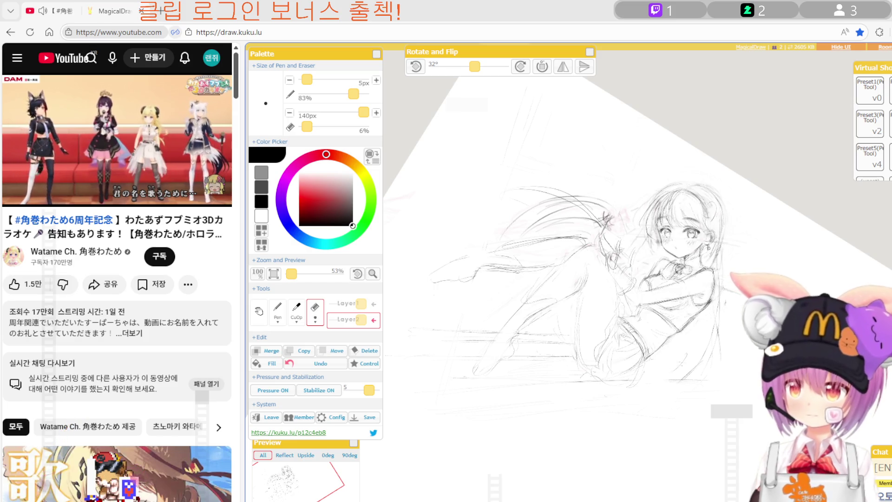
pyautogui.moveTo(560, 346); pyautogui.dragTo(560, 365)
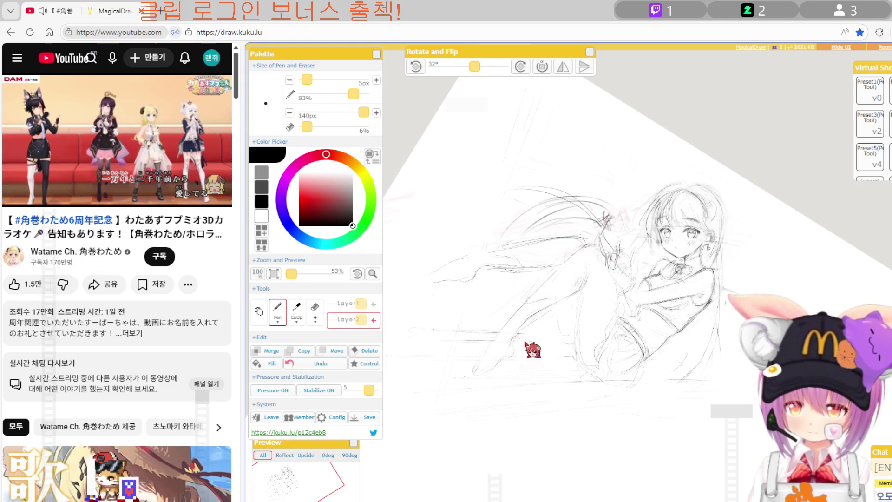
pyautogui.press('p')
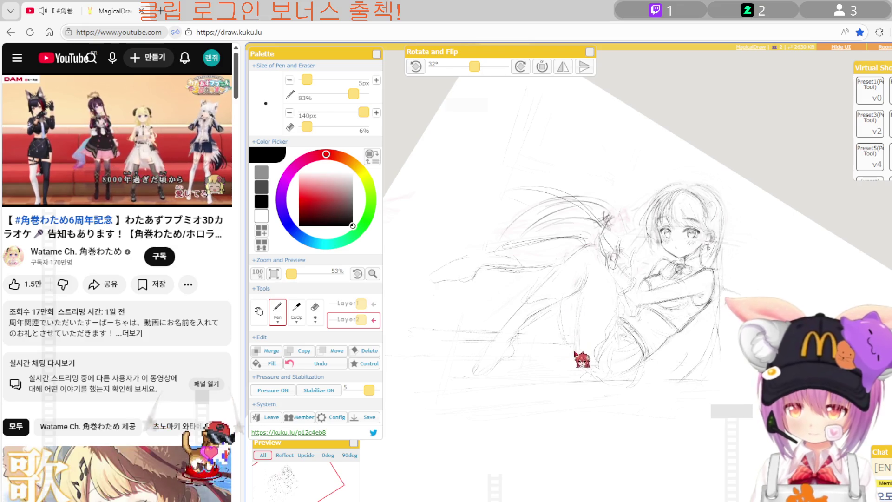
pyautogui.press('e')
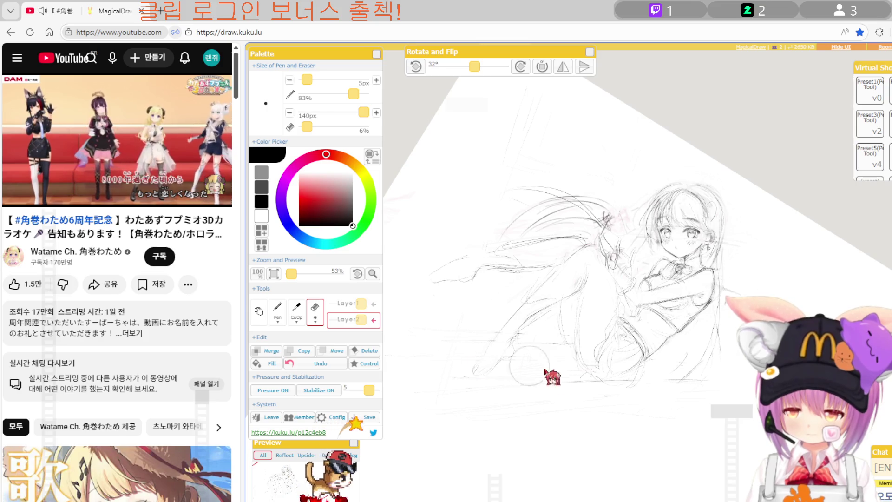
pyautogui.press('h')
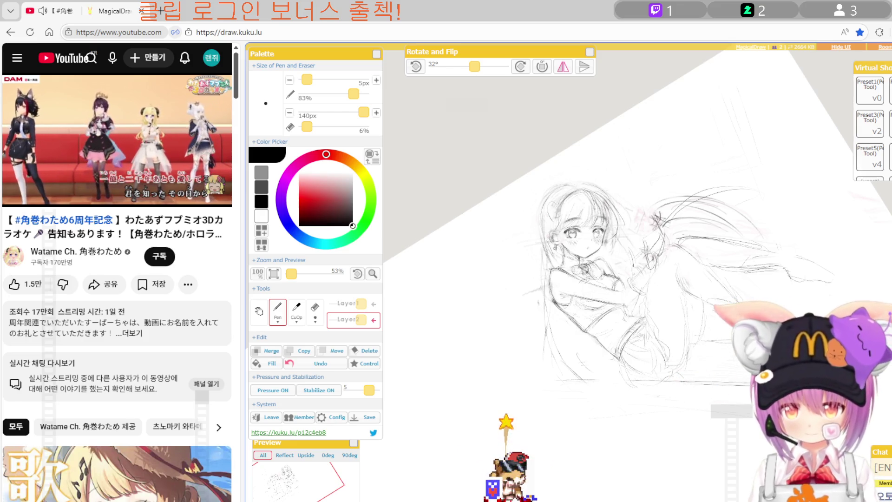
# Restore the unmirrored view, touch up lines with eraser and pen, and pan the sketch down-right.
pyautogui.press('h')
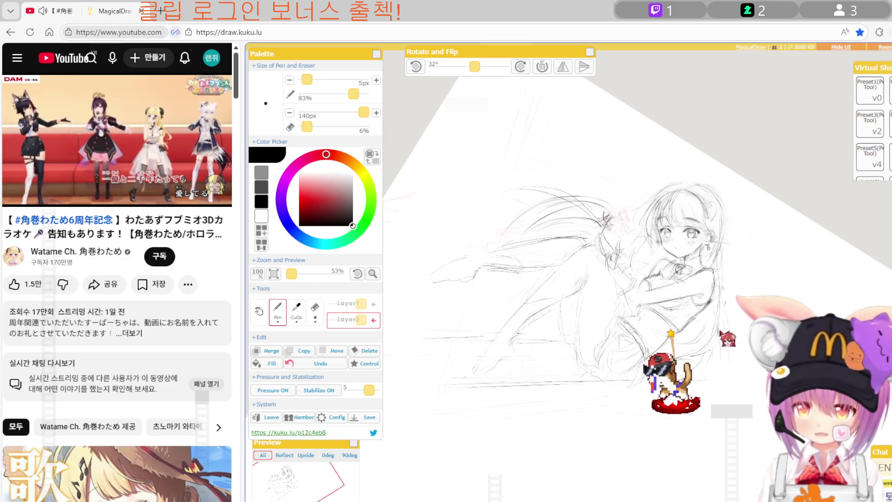
pyautogui.press('e')
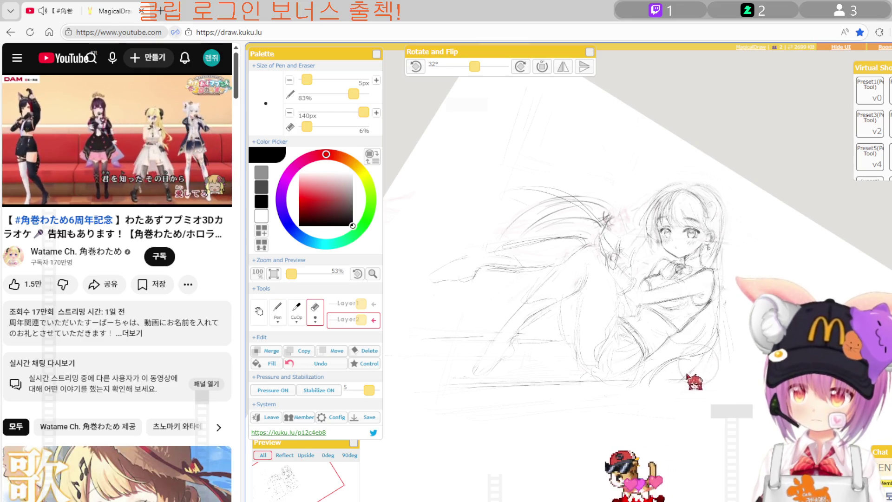
pyautogui.press('p')
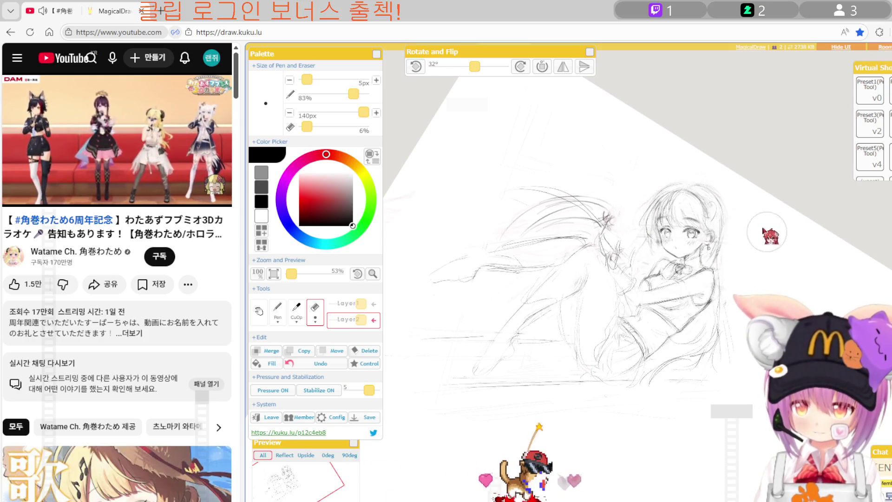
pyautogui.press('space')
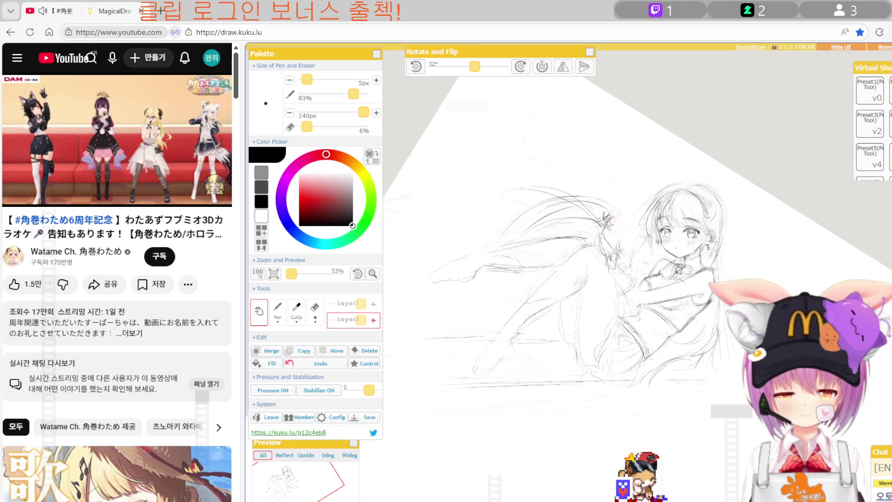
pyautogui.moveTo(590, 353); pyautogui.dragTo(606, 412)
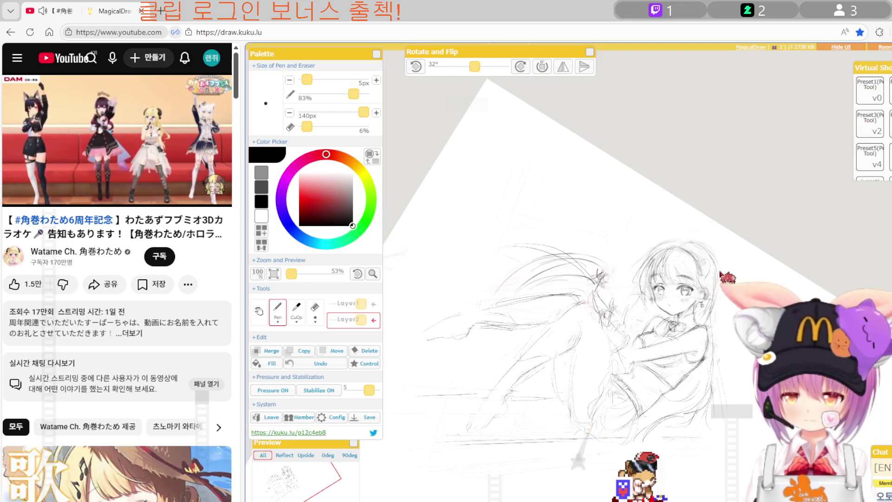
# Zoom in to 88%, touch up the hair strands, and mirror the view while panning right.
pyautogui.scroll(2, 721, 274)
pyautogui.scroll(2, 764, 265)
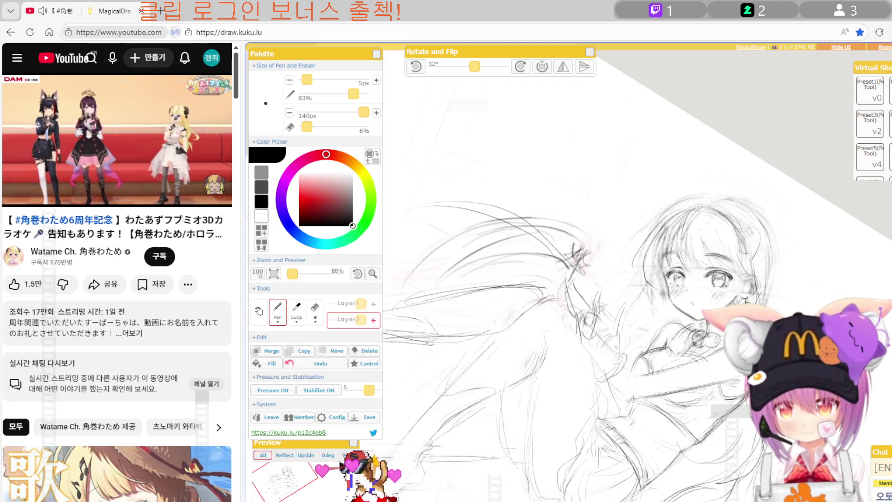
pyautogui.press('e')
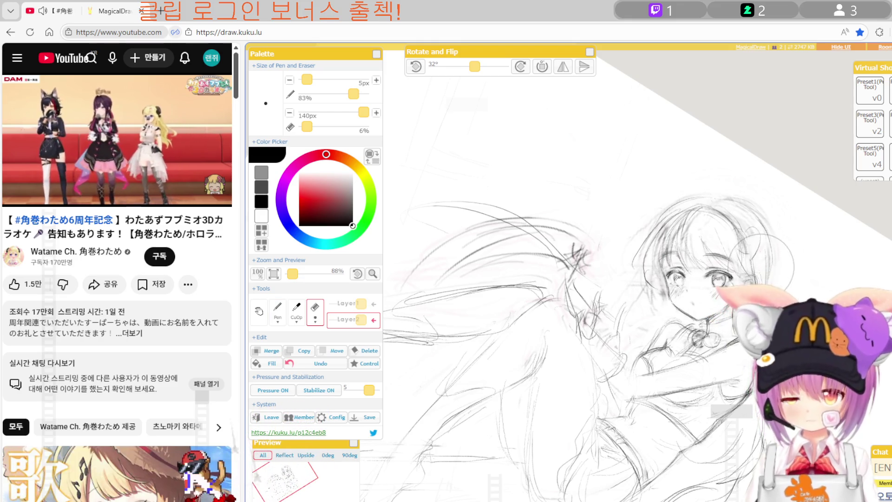
pyautogui.press('p')
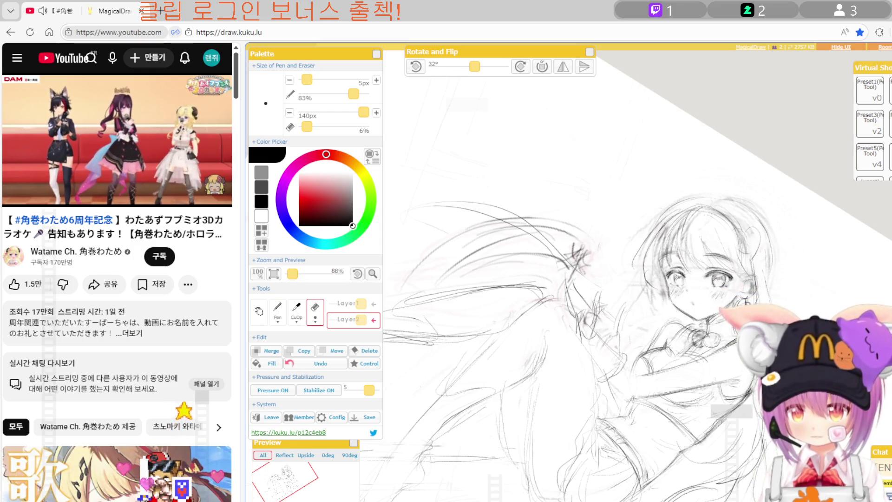
pyautogui.press('h')
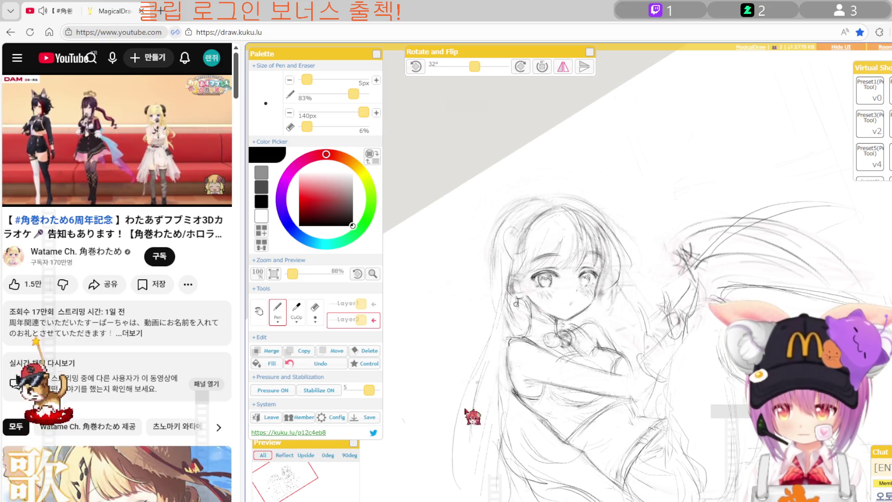
pyautogui.moveTo(537, 468); pyautogui.dragTo(661, 470)
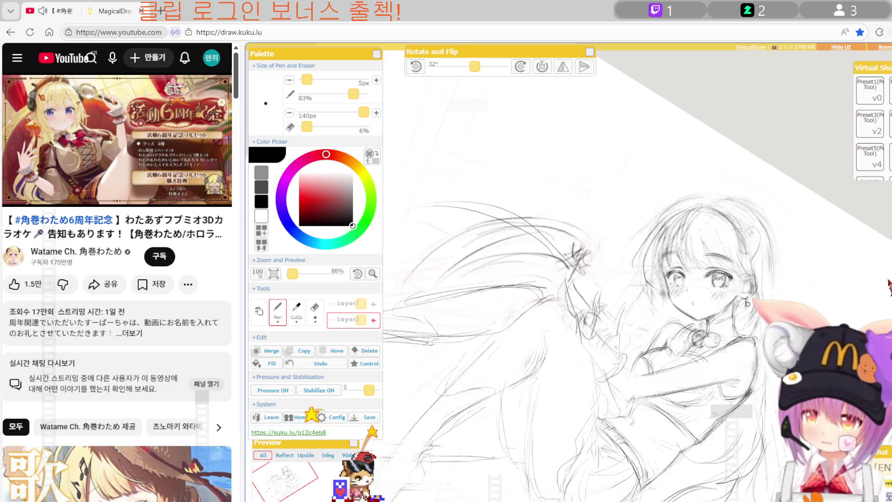
# Refine more hair lines, restore the normal orientation, and move the face higher in view.
pyautogui.press('h')
pyautogui.press('e')
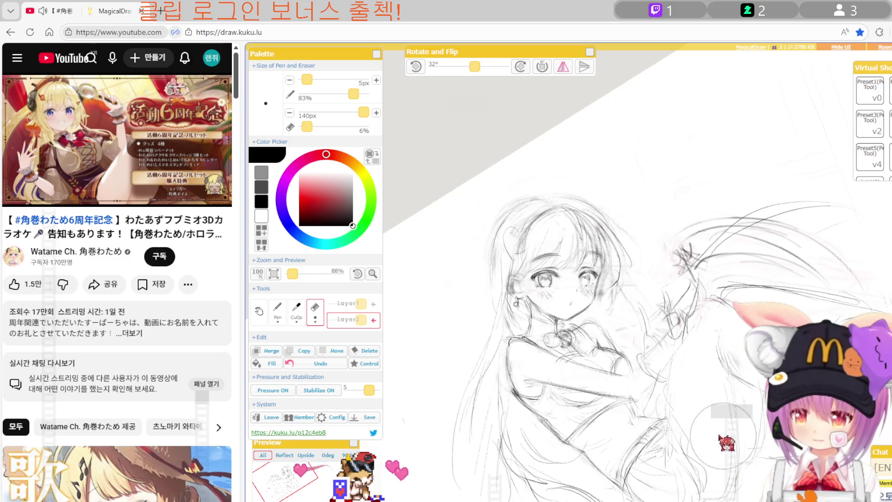
pyautogui.press('b')
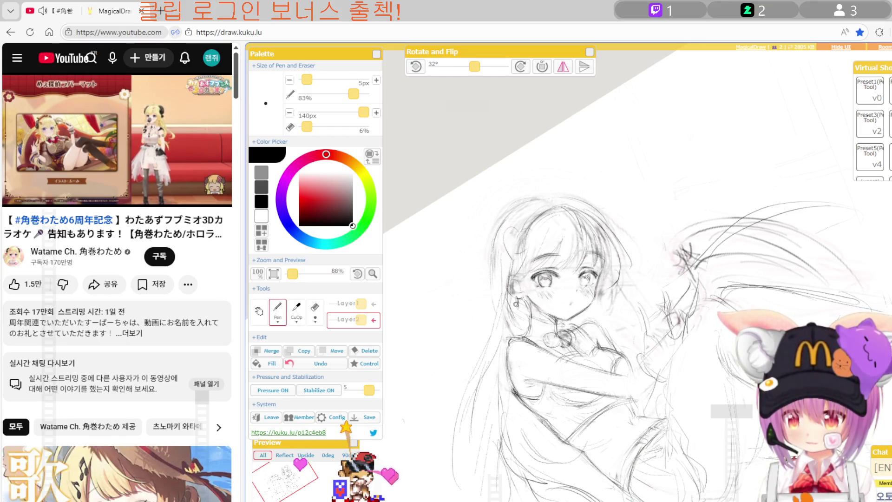
pyautogui.press('h')
pyautogui.moveTo(604, 278); pyautogui.dragTo(674, 153)
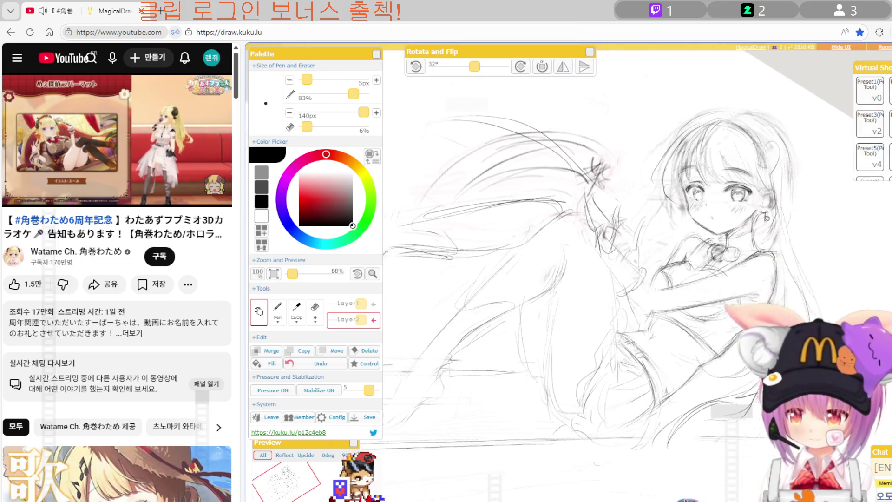
pyautogui.press('p')
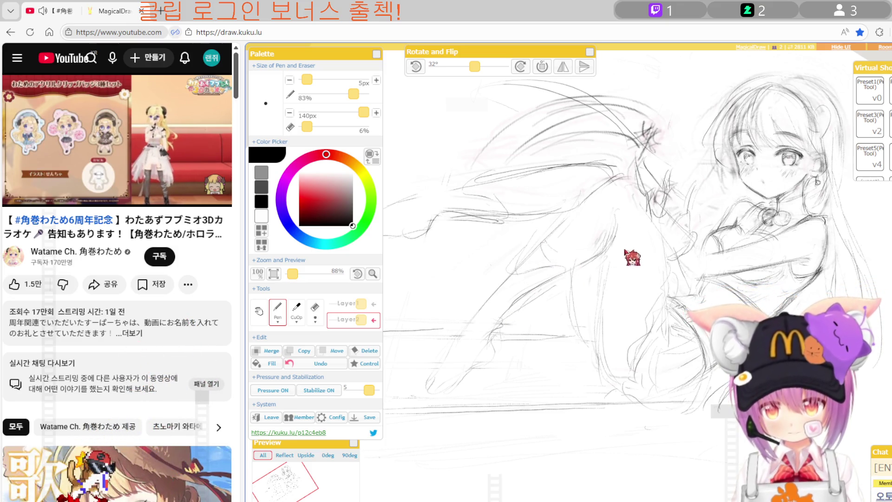
# Zoom out to 53% and reset the canvas rotation from 32° to 0°.
pyautogui.scroll(-1, 611, 295)
pyautogui.scroll(-5, 770, 268)
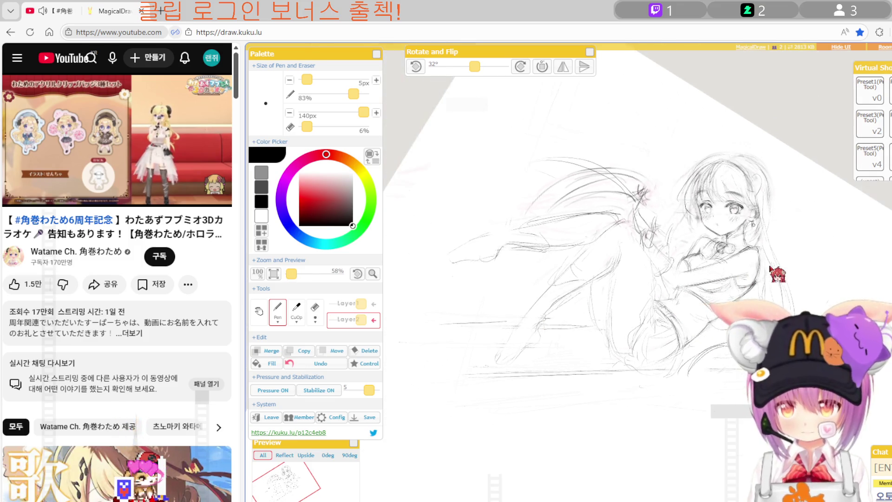
pyautogui.scroll(-1, 659, 265)
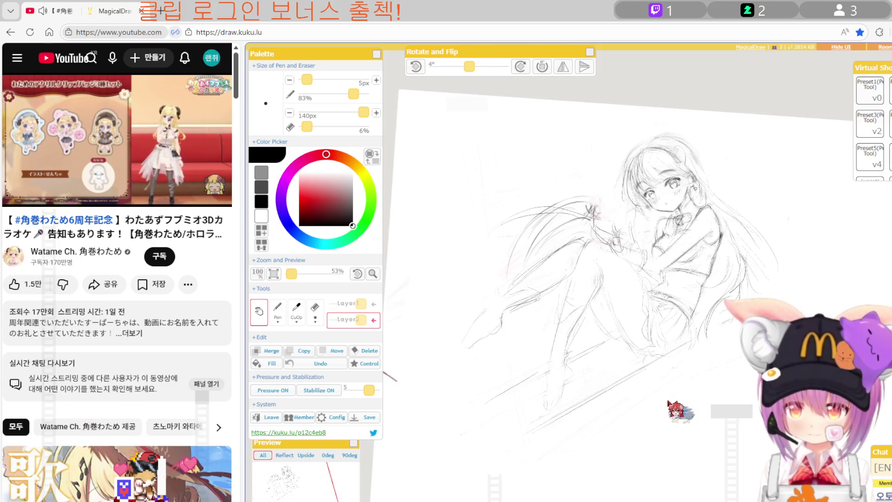
pyautogui.press('e')
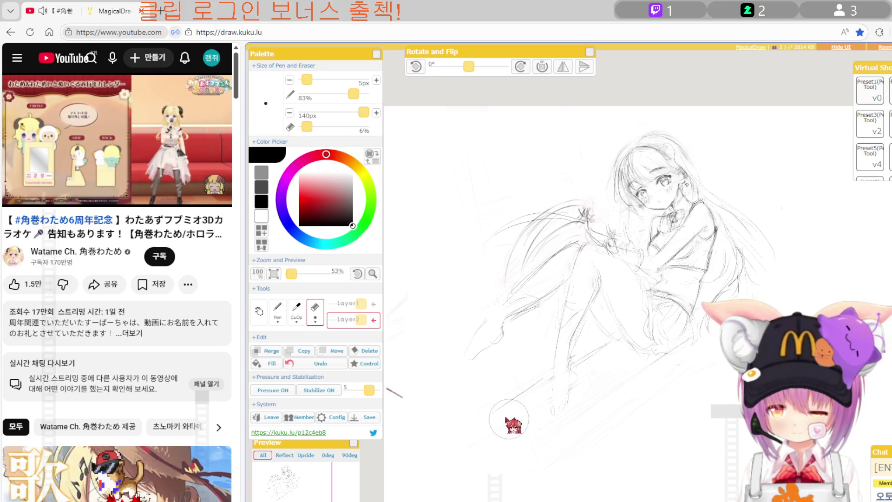
pyautogui.press('p')
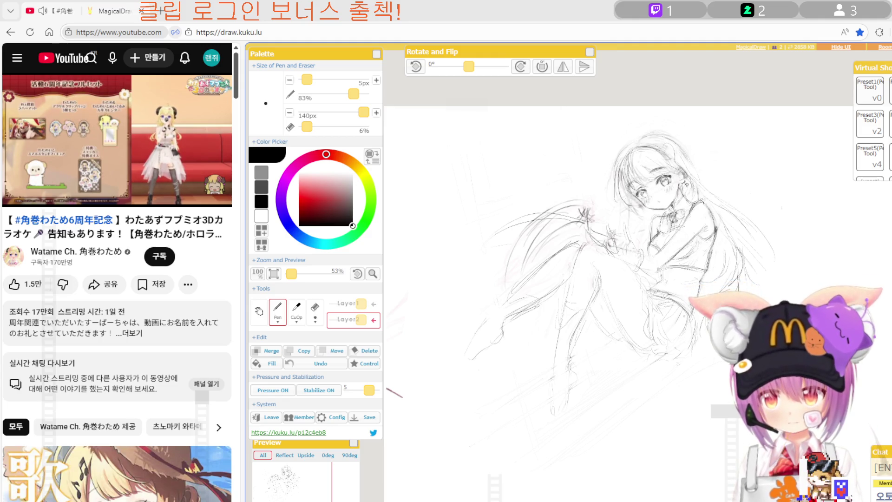
pyautogui.click(599, 349)
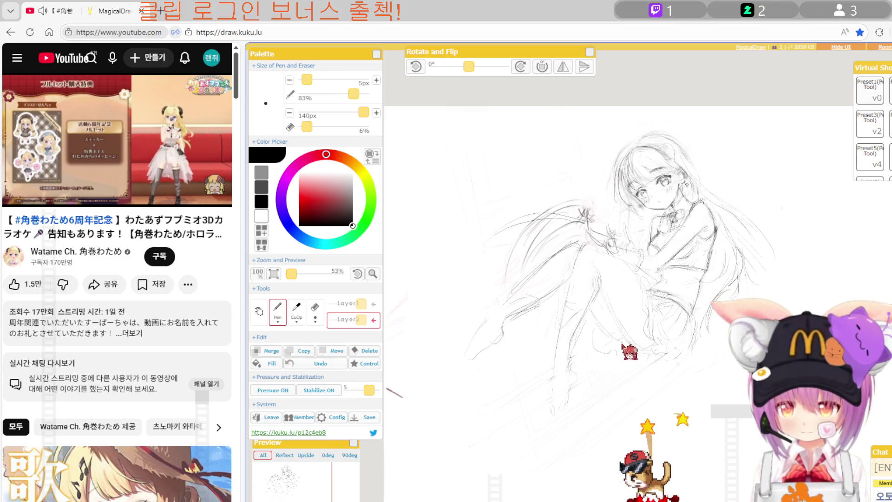
# Add two short pencil strokes at the girl's knee and leg, alternating Hand, Eraser and Pen.
pyautogui.moveTo(631, 352); pyautogui.dragTo(647, 363)
pyautogui.moveTo(593, 339)
pyautogui.mouseDown()
pyautogui.moveTo(603, 344)
pyautogui.moveTo(592, 347)
pyautogui.mouseUp()
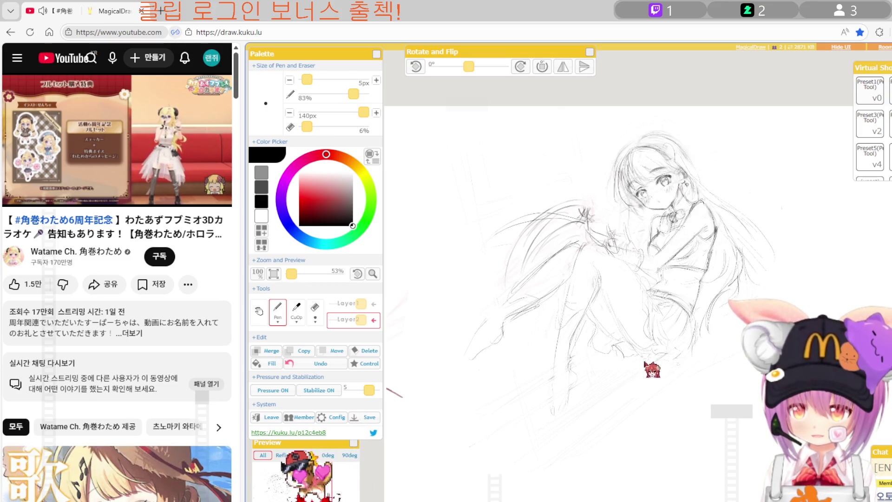
pyautogui.press('space')
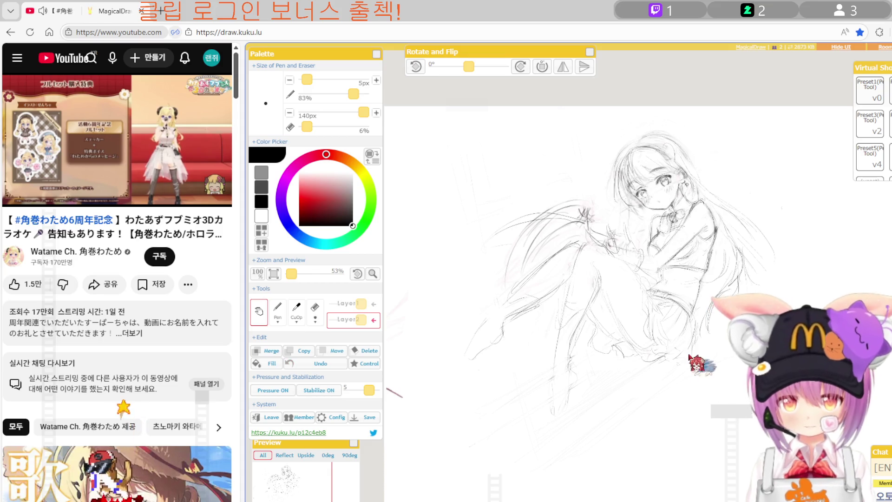
pyautogui.press('space')
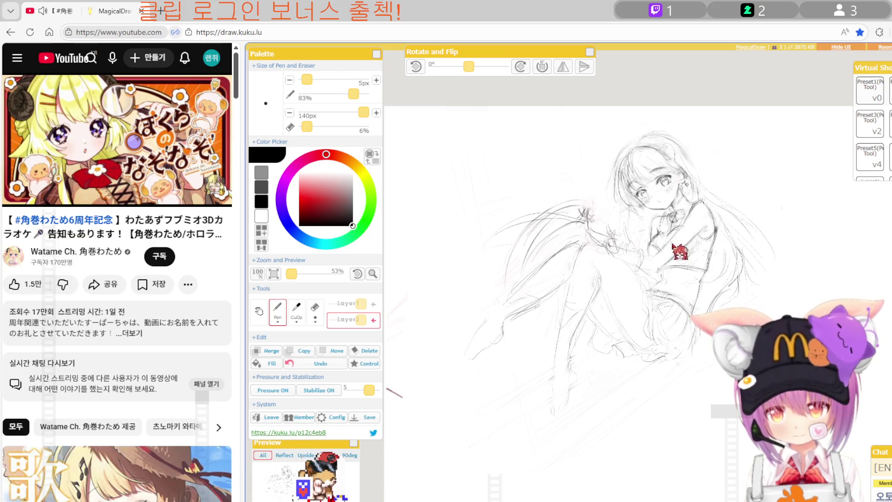
pyautogui.press('e')
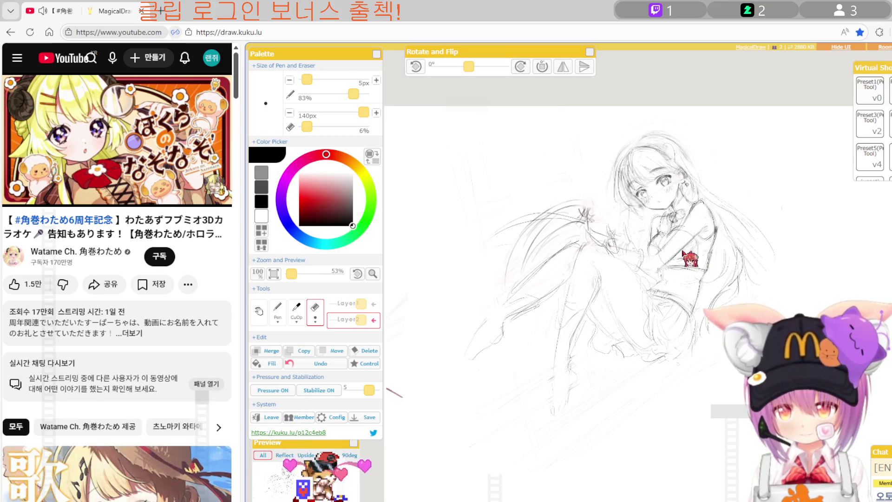
pyautogui.press('b')
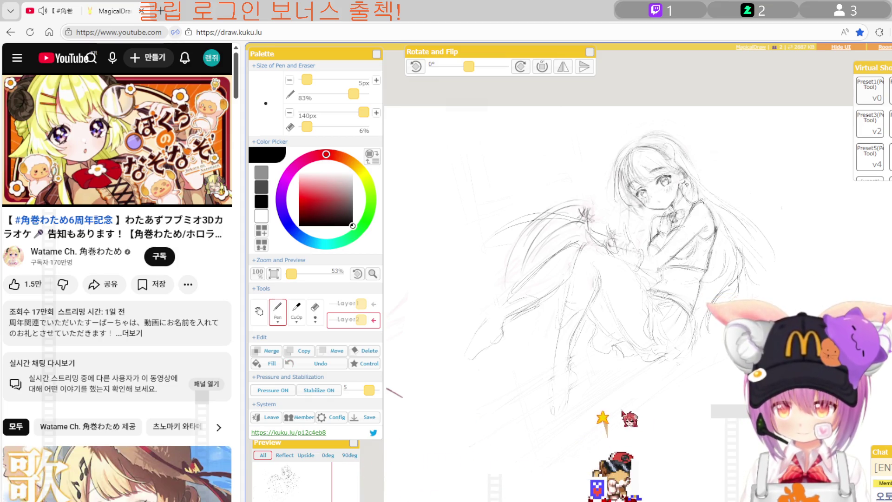
pyautogui.press('space')
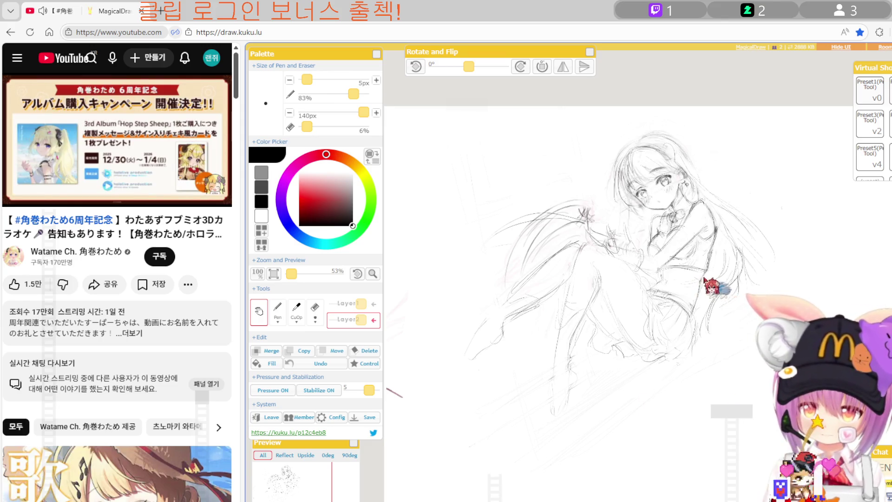
# Zoom in and mirror the view to check the face, then flip it back.
pyautogui.scroll(1, 631, 249)
pyautogui.scroll(1, 630, 250)
pyautogui.scroll(2, 631, 250)
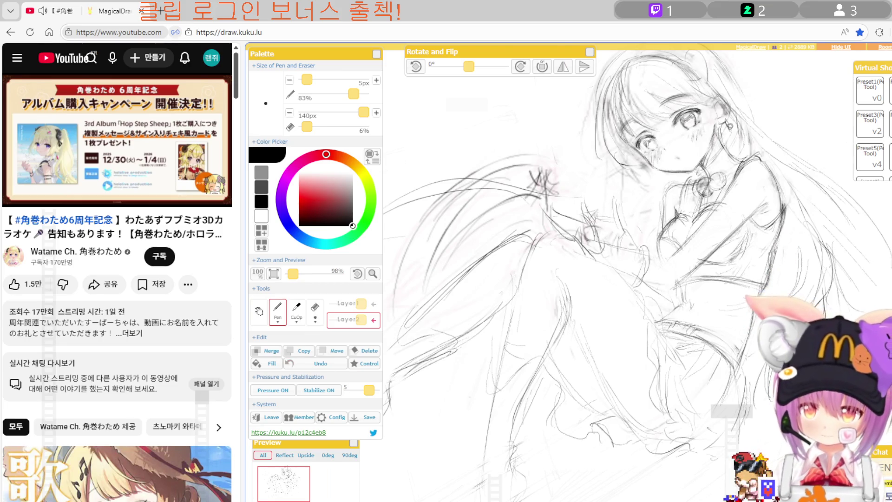
pyautogui.click(563, 66)
pyautogui.press('p')
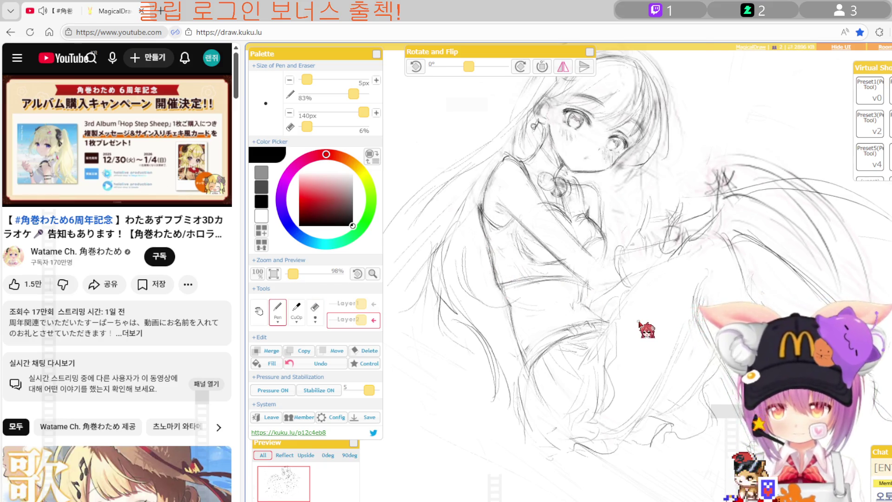
pyautogui.press('h')
# Check the sketch mirrored twice more, then tilt the canvas view to 32°.
pyautogui.scroll(-1, 760, 325)
pyautogui.scroll(-1, 760, 330)
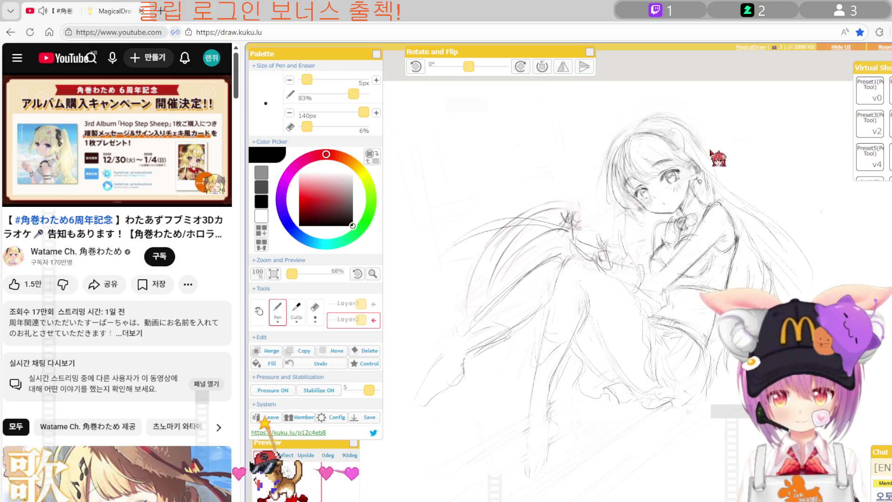
pyautogui.scroll(3, 710, 151)
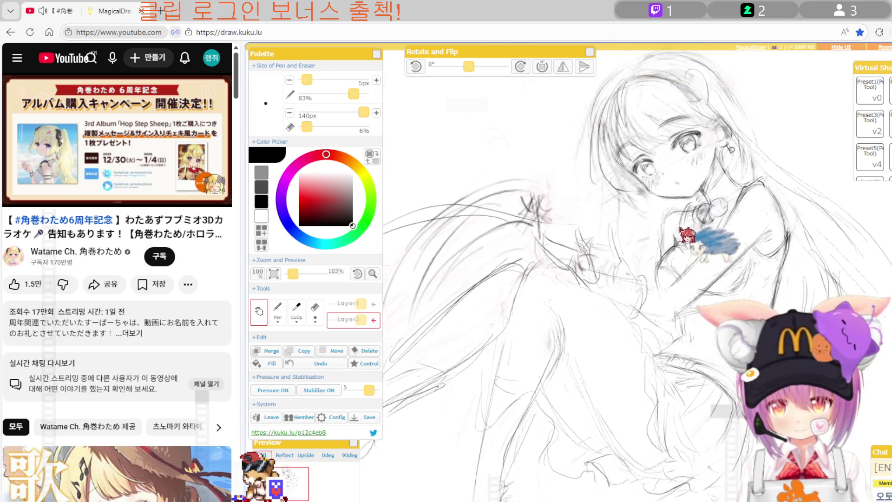
pyautogui.press('h')
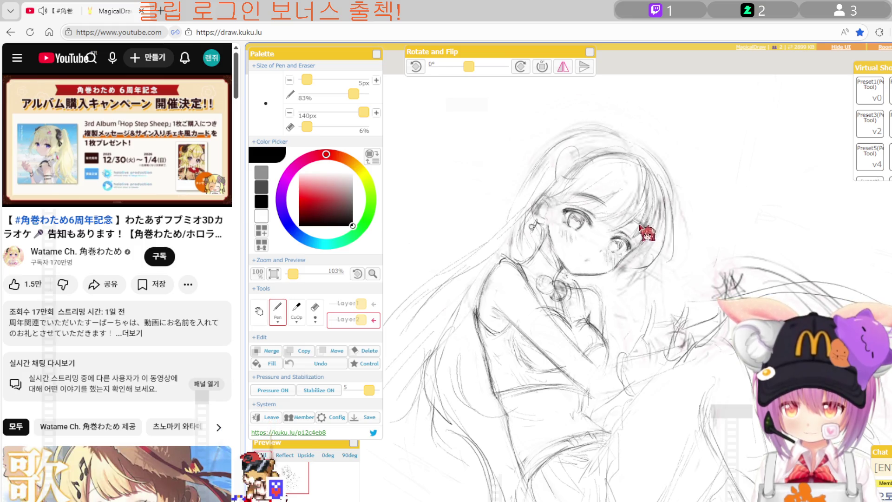
pyautogui.press('h')
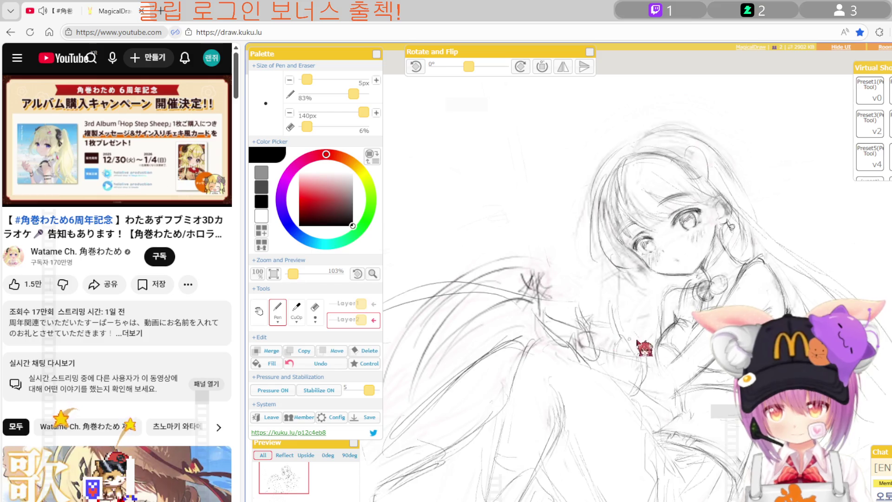
pyautogui.click(563, 67)
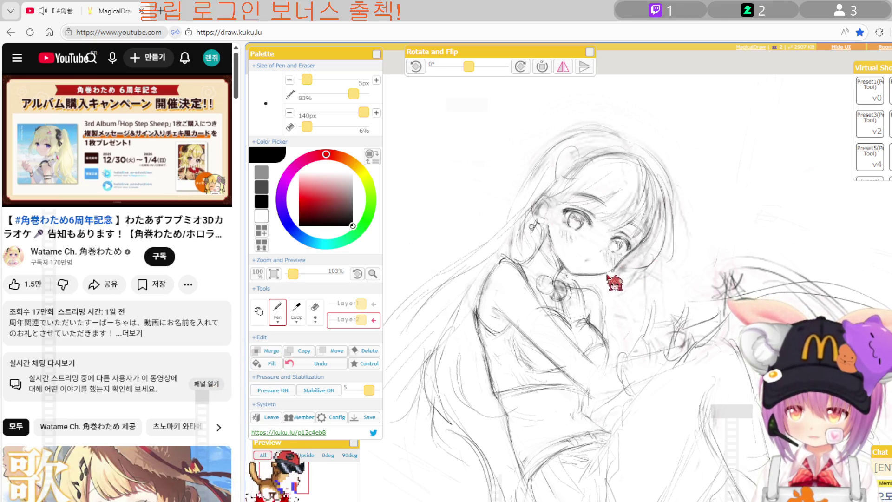
pyautogui.press('h')
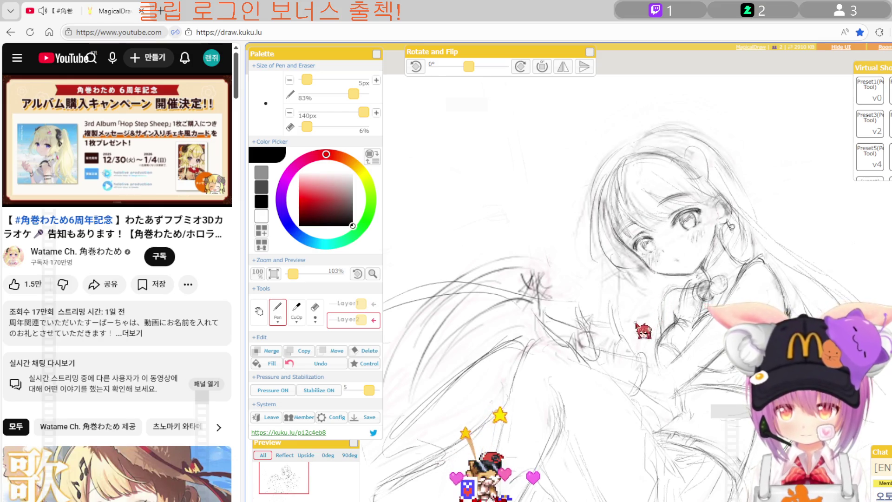
pyautogui.moveTo(643, 331); pyautogui.dragTo(736, 291)
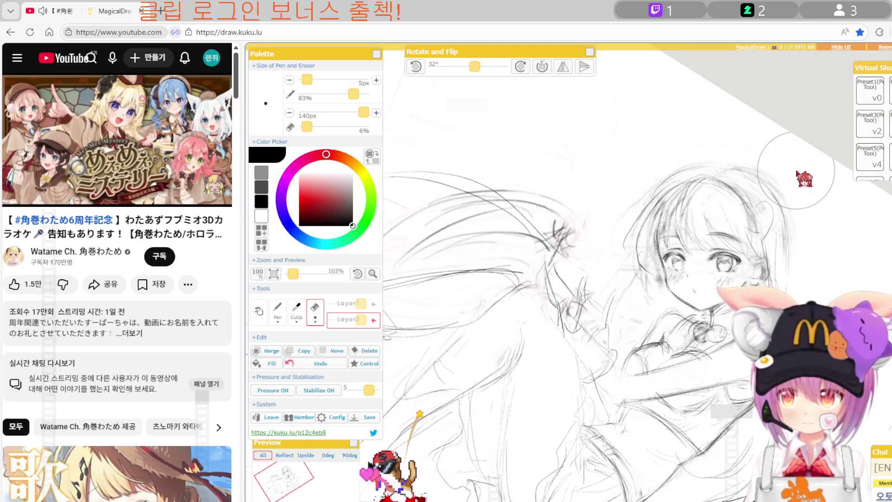
# Pan around the tilted sketch and draw extra flowing hair strands with the pen.
pyautogui.scroll(2, 789, 185)
pyautogui.scroll(2, 744, 218)
pyautogui.scroll(3, 702, 246)
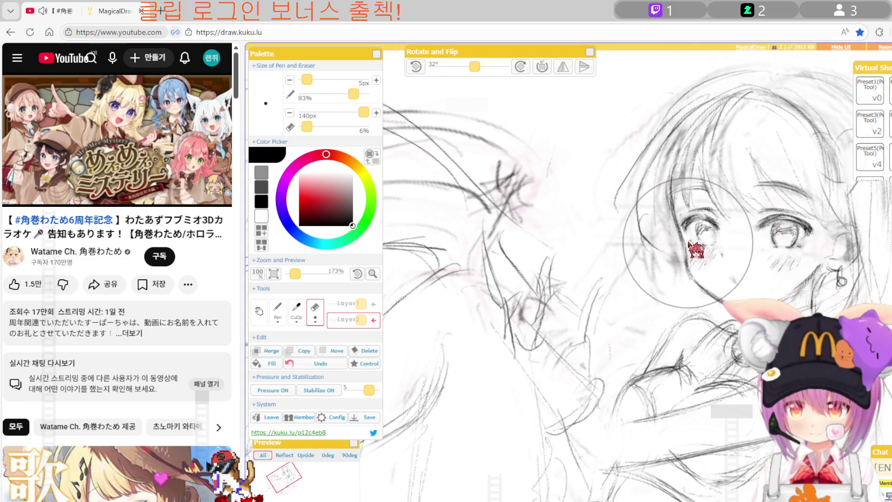
pyautogui.press('p')
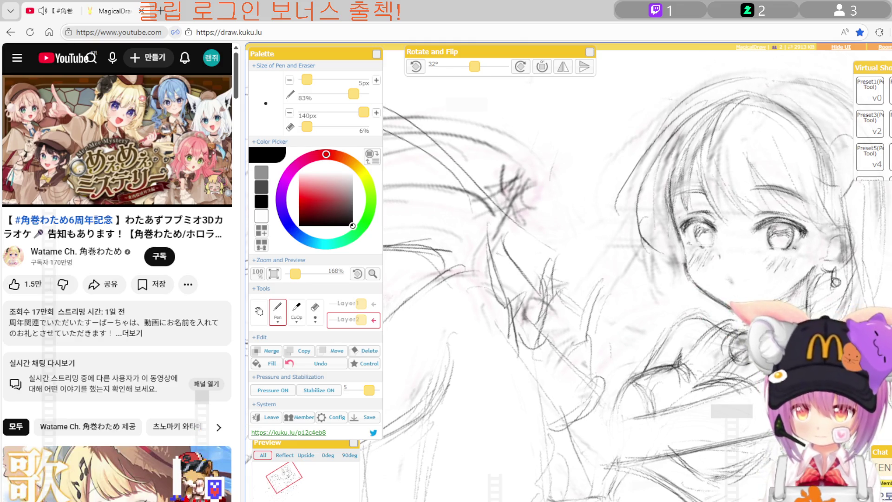
pyautogui.scroll(-4, 634, 304)
pyautogui.scroll(-4, 634, 304)
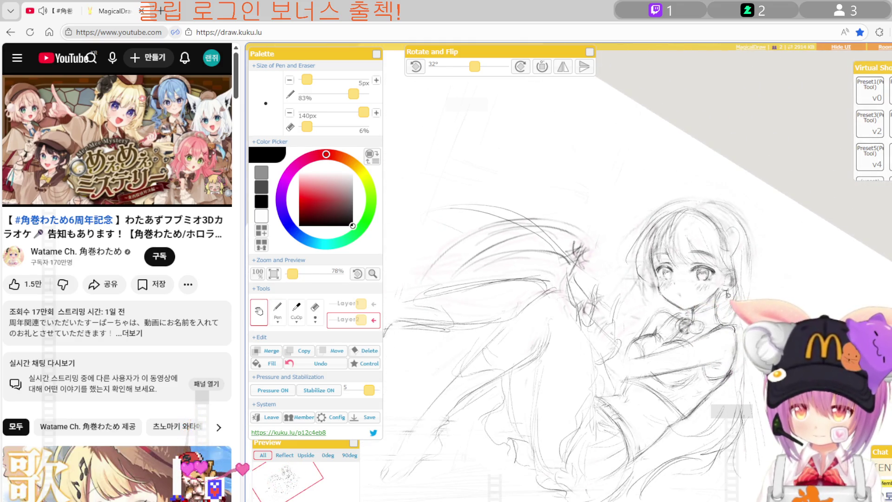
pyautogui.moveTo(651, 279); pyautogui.dragTo(627, 211)
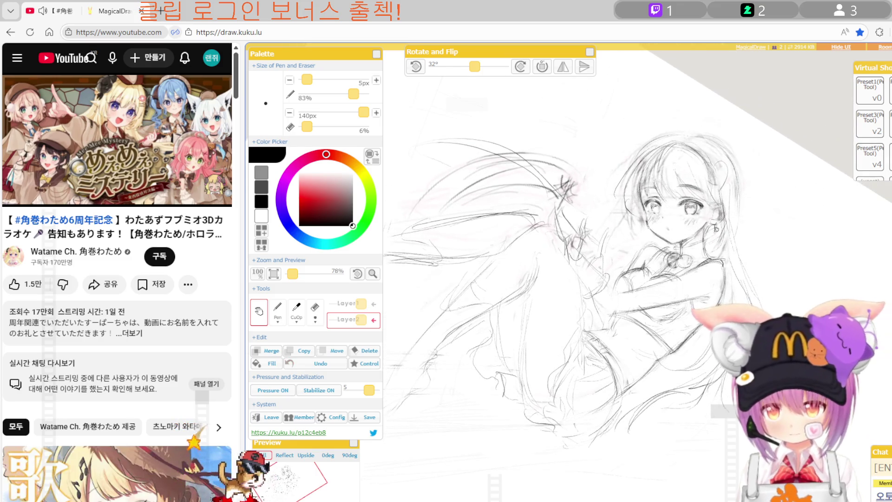
pyautogui.moveTo(651, 150); pyautogui.dragTo(630, 199)
pyautogui.press('p')
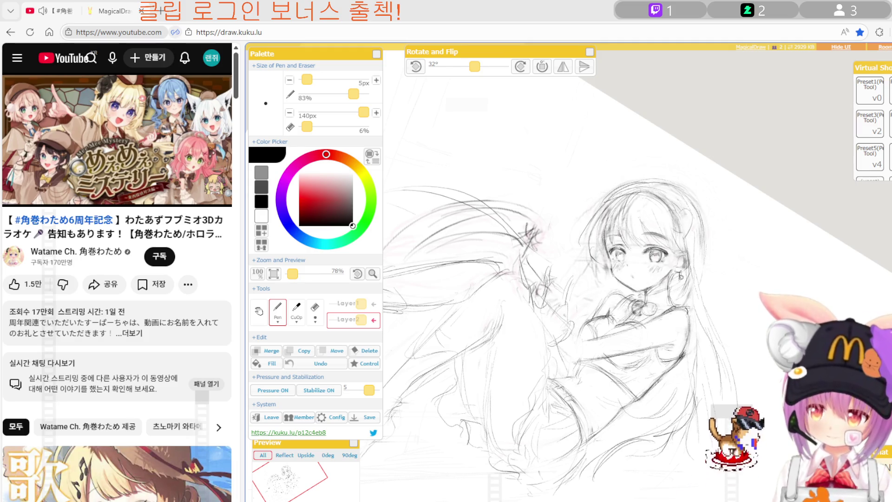
pyautogui.scroll(-3, 629, 303)
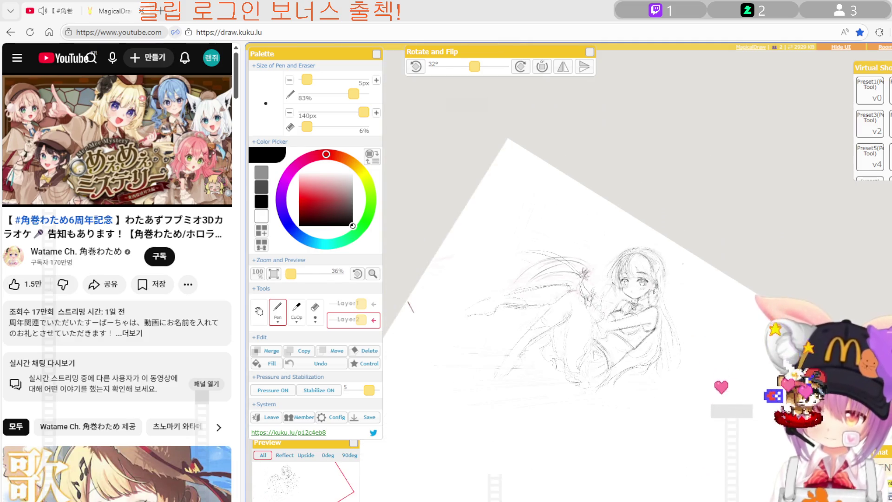
# Flip the sketch horizontally and back to check proportions, then rotate the view to 0°.
pyautogui.scroll(1, 640, 304)
pyautogui.scroll(1, 640, 304)
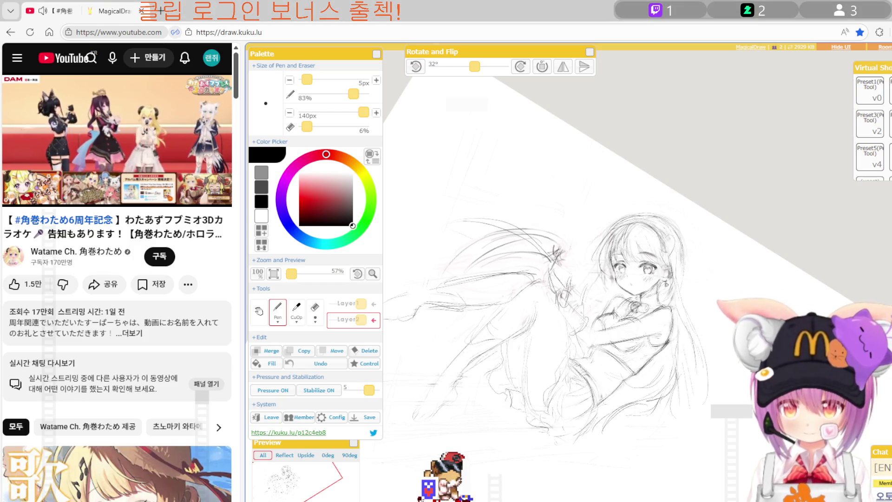
pyautogui.press('h')
pyautogui.scroll(4, 685, 193)
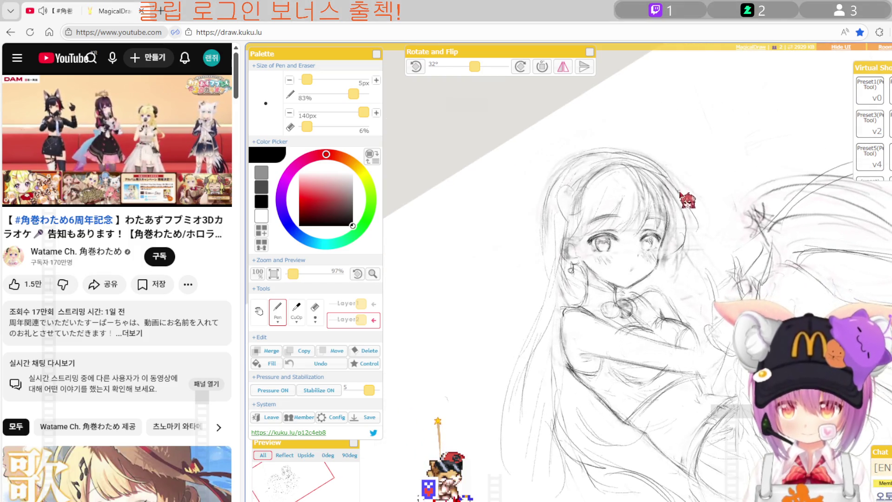
pyautogui.press('h')
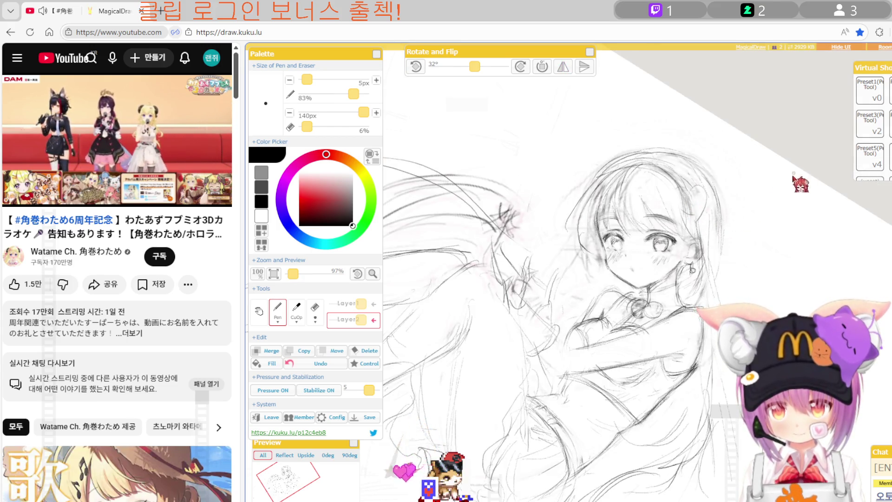
pyautogui.moveTo(802, 179); pyautogui.dragTo(682, 281)
pyautogui.scroll(-1, 679, 288)
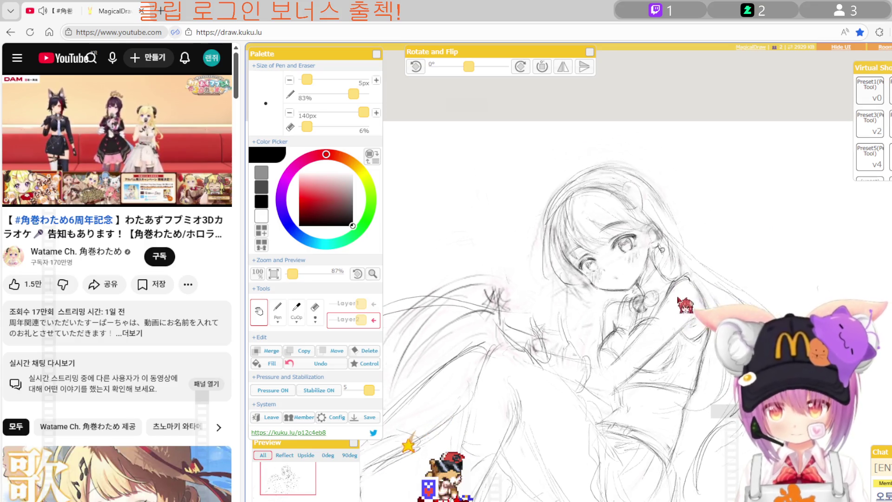
# Recentre the zoomed-out sketch and draw loose floor lines around the girl, erasing a few strokes.
pyautogui.scroll(-3, 684, 308)
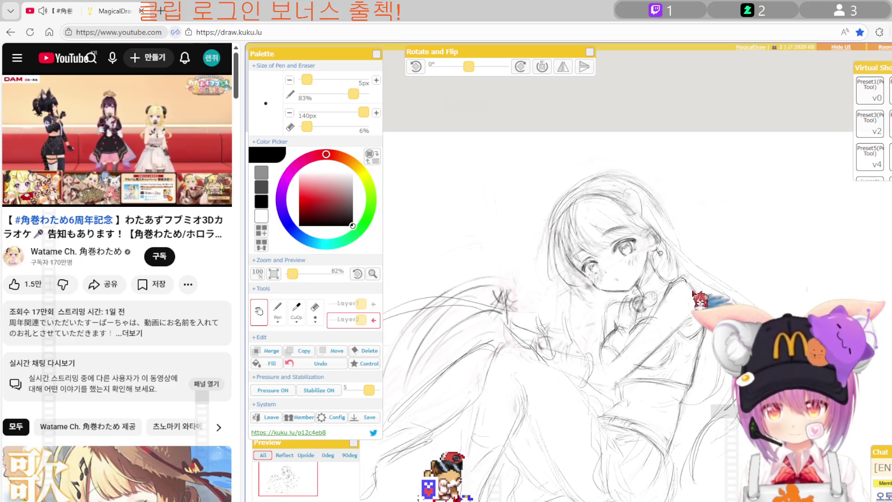
pyautogui.scroll(-3, 692, 330)
pyautogui.scroll(-3, 700, 357)
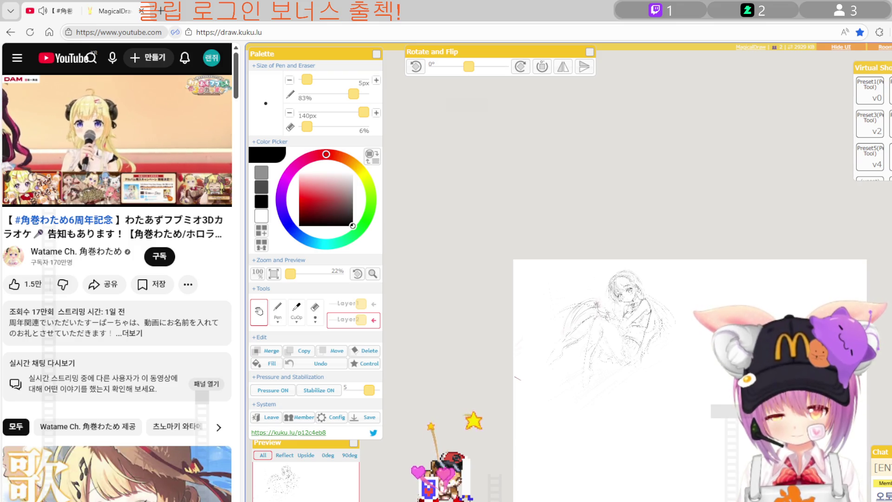
pyautogui.scroll(3, 633, 350)
pyautogui.scroll(4, 546, 422)
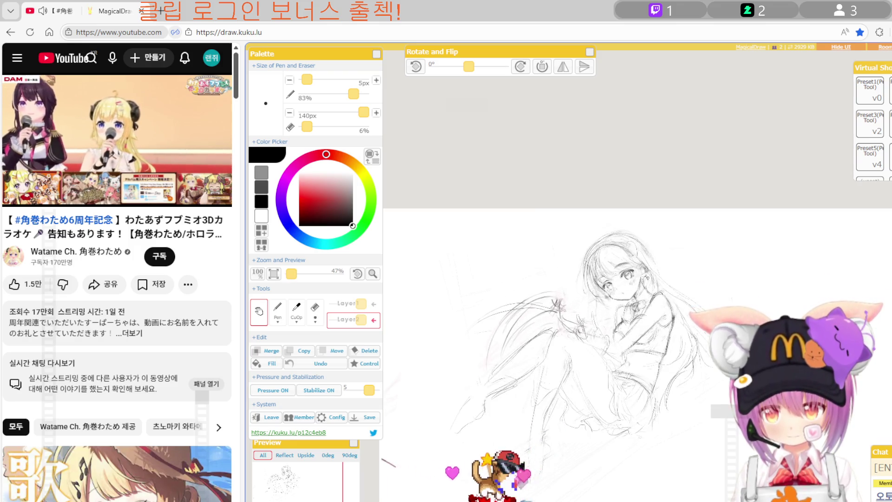
pyautogui.moveTo(545, 421); pyautogui.dragTo(625, 329)
pyautogui.press('p')
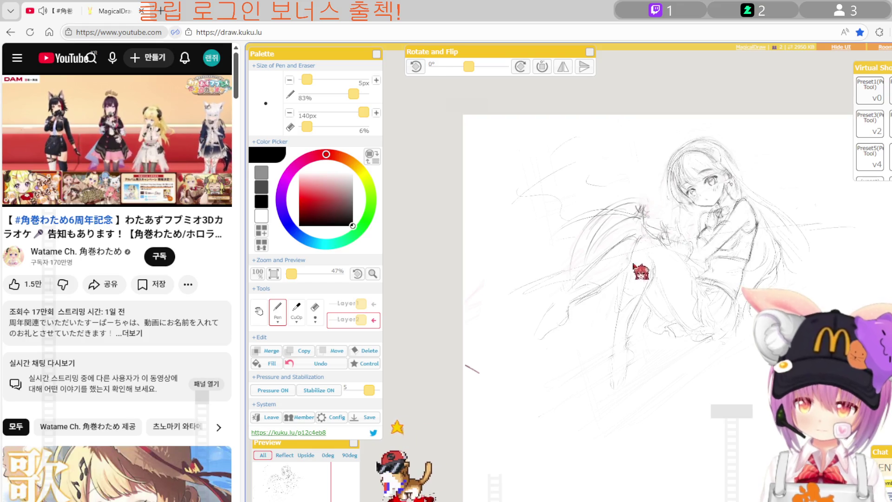
pyautogui.press('e')
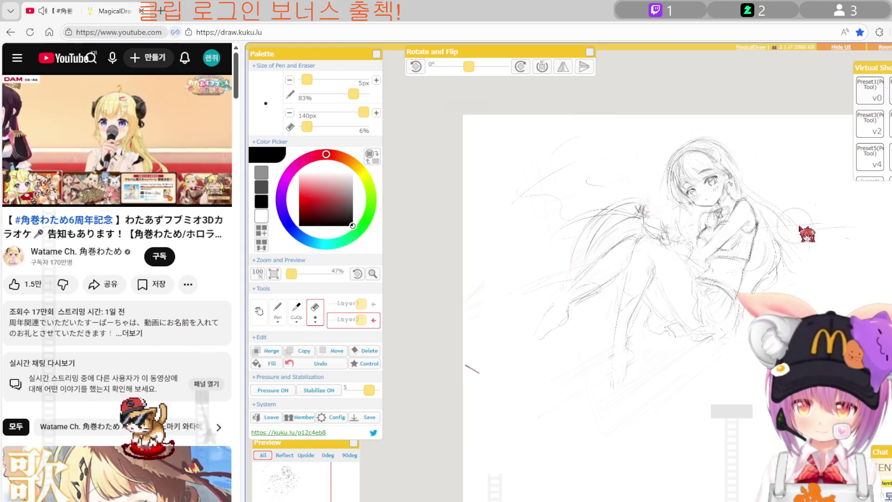
pyautogui.press('p')
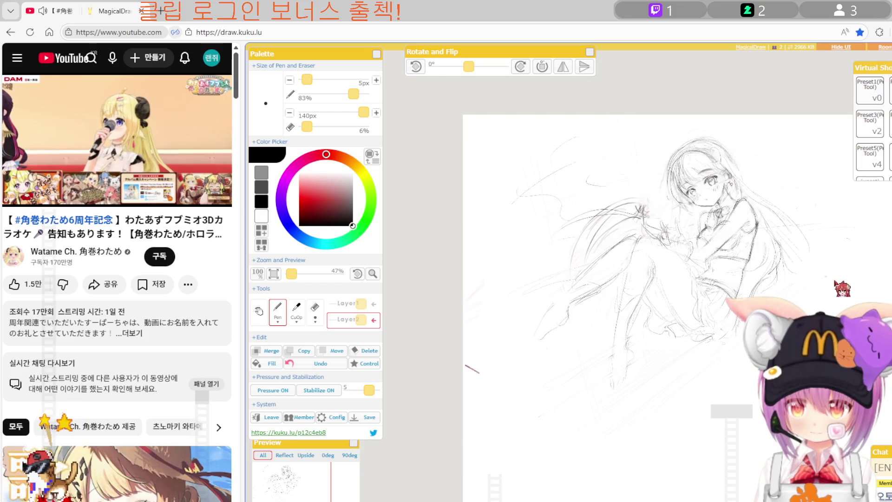
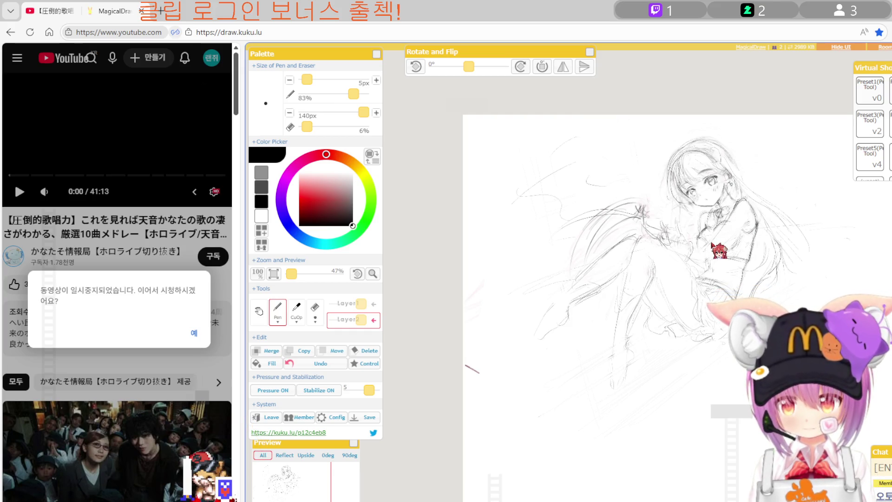
# Add pencil strokes around the girl's hair and shoulders at 72% zoom, finishing with the eraser at 57%.
pyautogui.moveTo(754, 253); pyautogui.dragTo(748, 281)
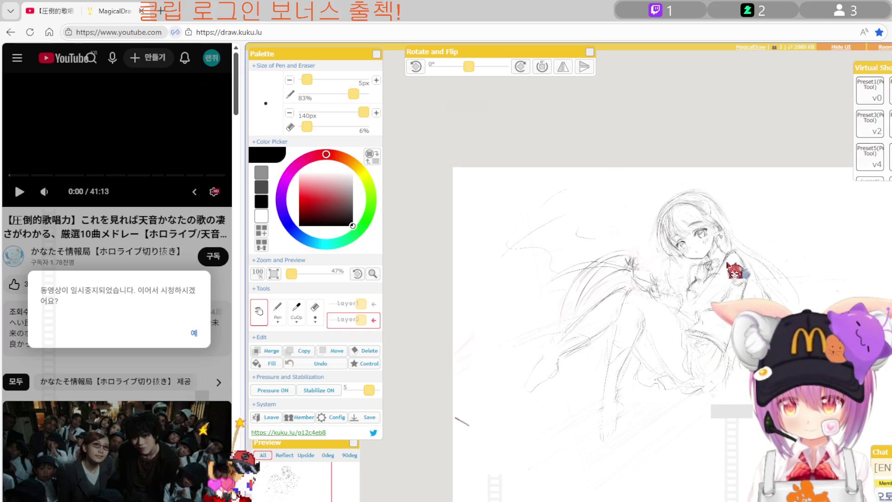
pyautogui.scroll(1, 748, 281)
pyautogui.scroll(1, 747, 288)
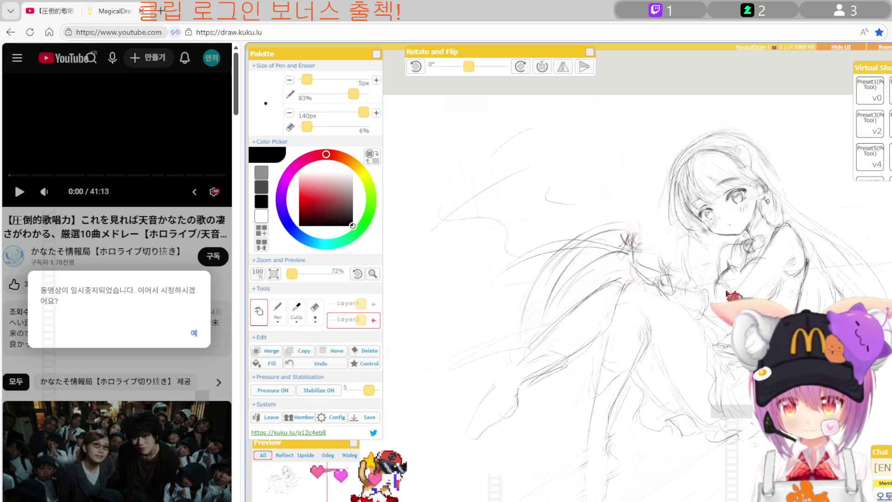
pyautogui.press('p')
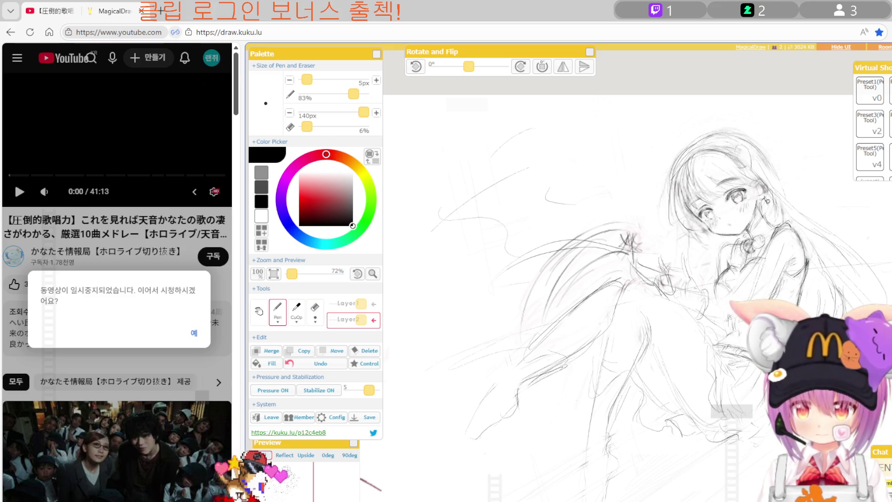
pyautogui.press('e')
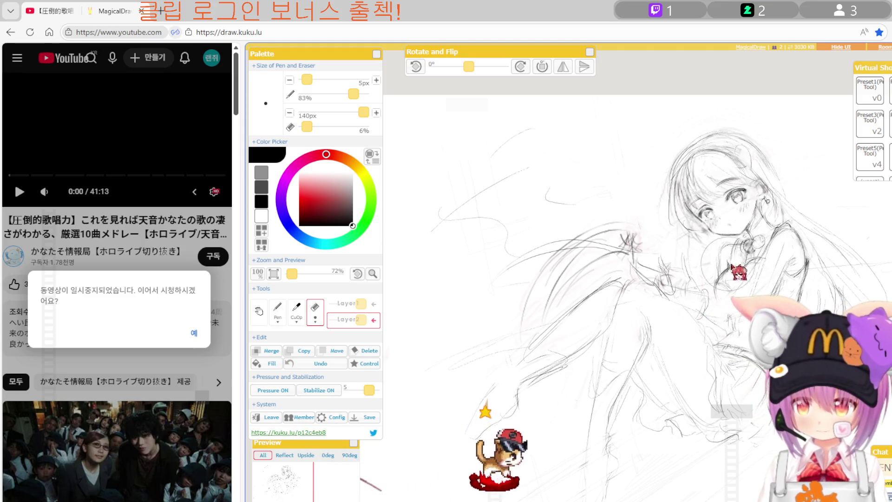
pyautogui.scroll(-2, 729, 266)
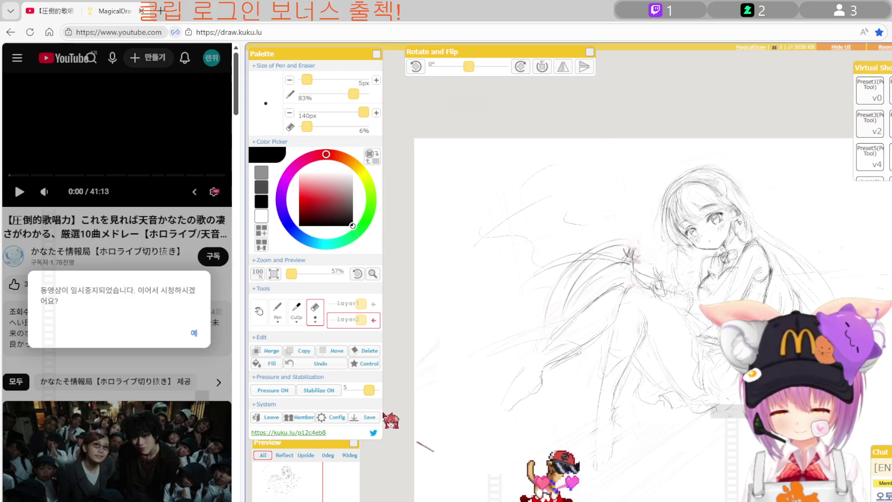
# Fit the crop box over the whole figure for a trimmed download, close the preview and resume the video.
pyautogui.click(364, 416)
pyautogui.click(309, 263)
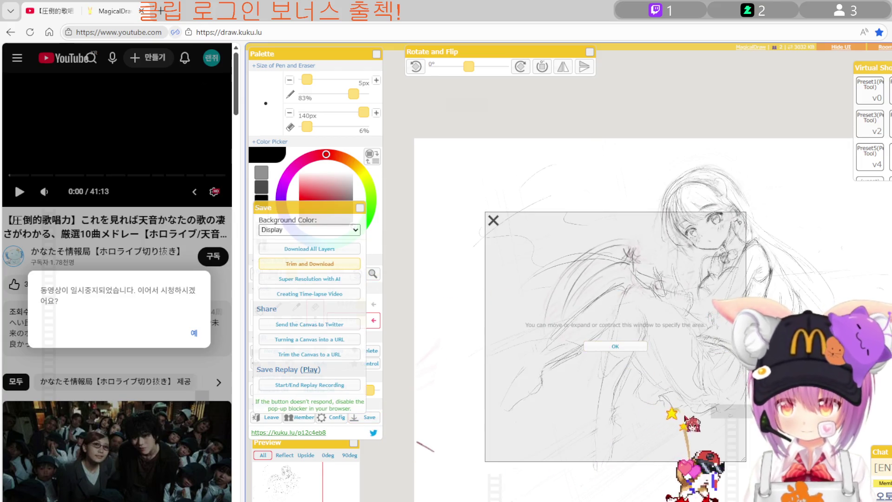
pyautogui.moveTo(684, 412); pyautogui.dragTo(691, 359)
pyautogui.moveTo(728, 394); pyautogui.dragTo(848, 472)
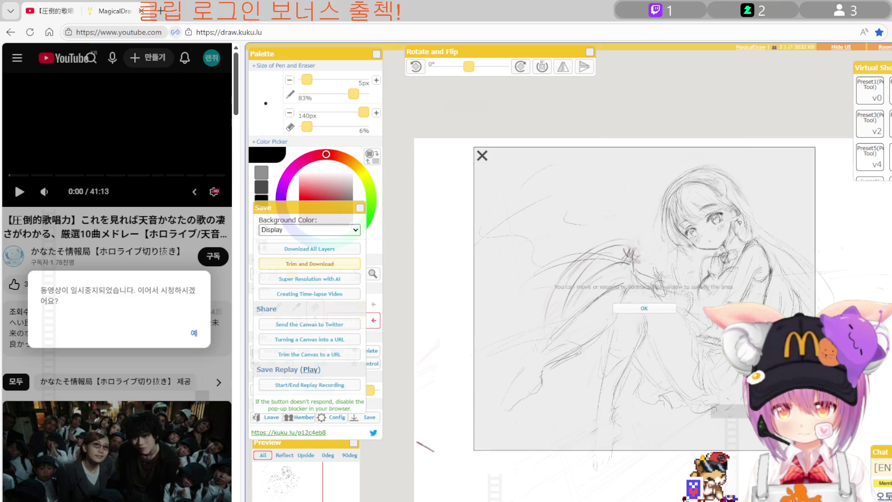
pyautogui.click(676, 325)
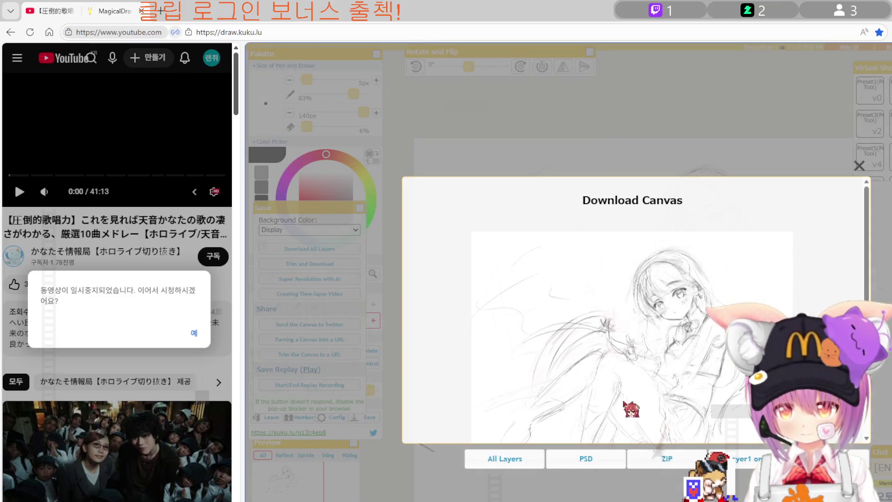
pyautogui.click(525, 461)
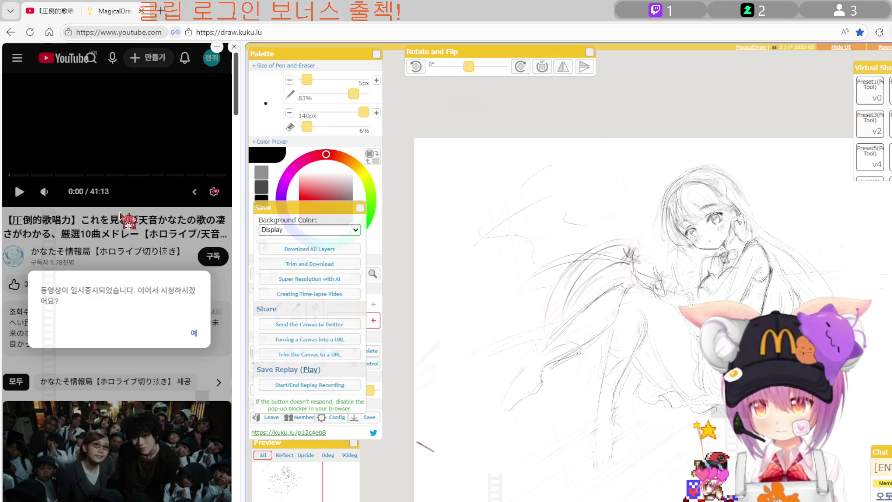
pyautogui.click(96, 139)
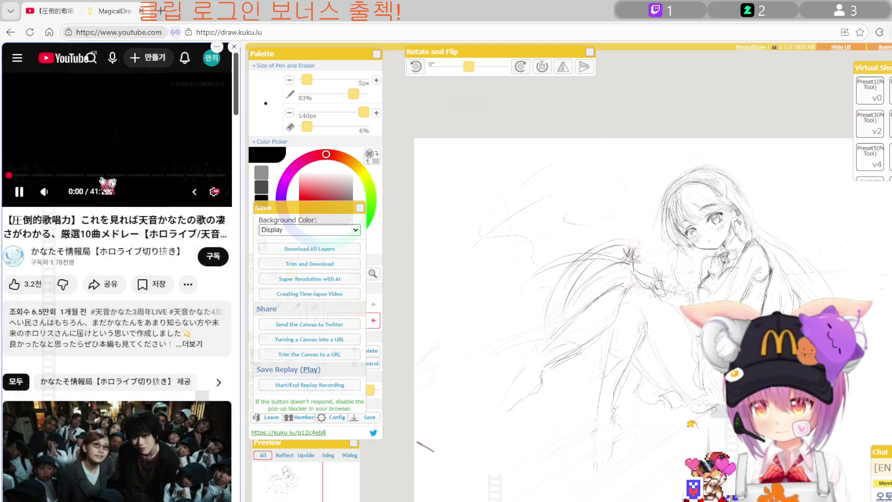
# From the YouTube home feed, start the live stream '2025買ってよかったものと今年のしぐれうい'.
pyautogui.click(48, 58)
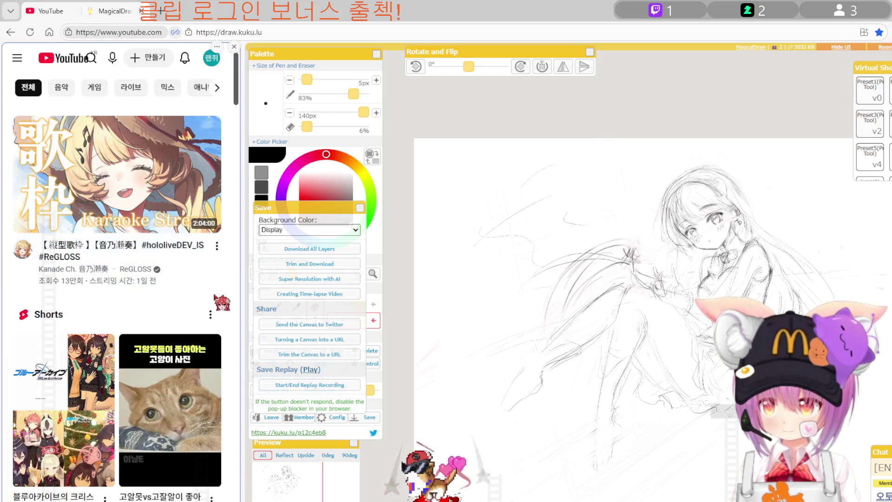
pyautogui.scroll(-5, 175, 329)
pyautogui.scroll(-8, 175, 329)
pyautogui.scroll(-7, 175, 329)
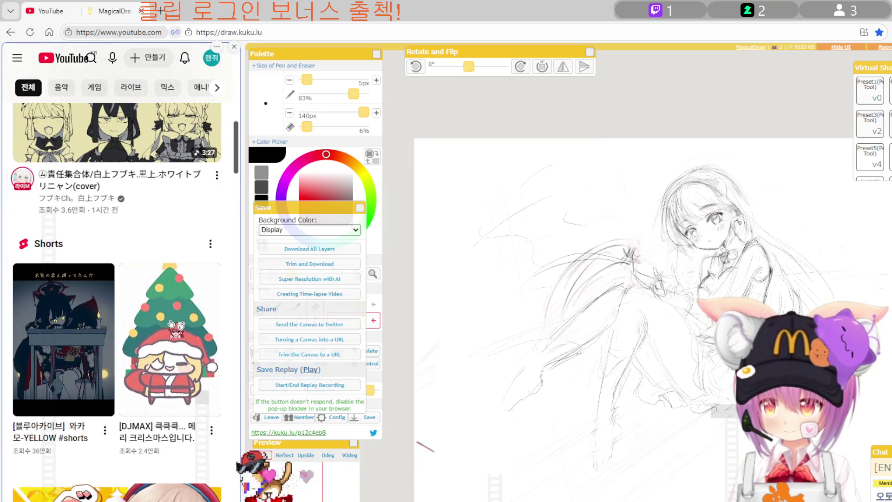
pyautogui.scroll(-5, 172, 325)
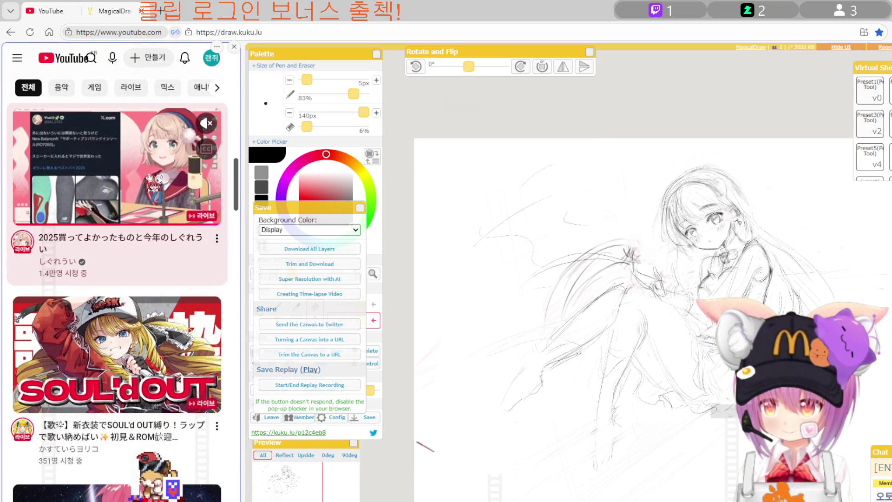
pyautogui.click(150, 178)
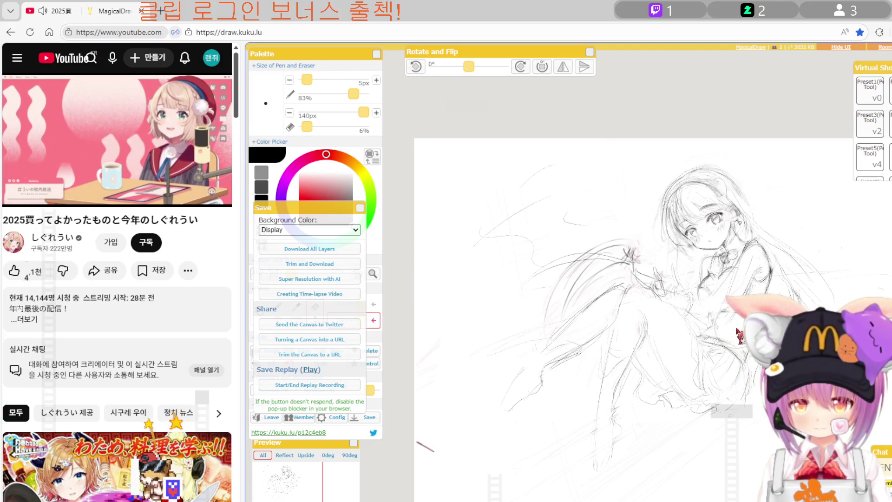
pyautogui.scroll(1, 811, 302)
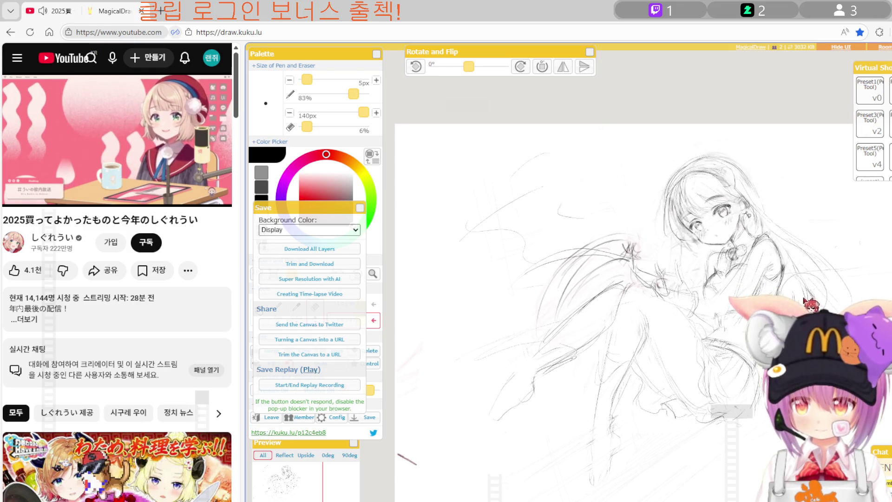
# Mirror the canvas view to check the sketch, restore it, and tilt the view to 24°.
pyautogui.scroll(1, 736, 312)
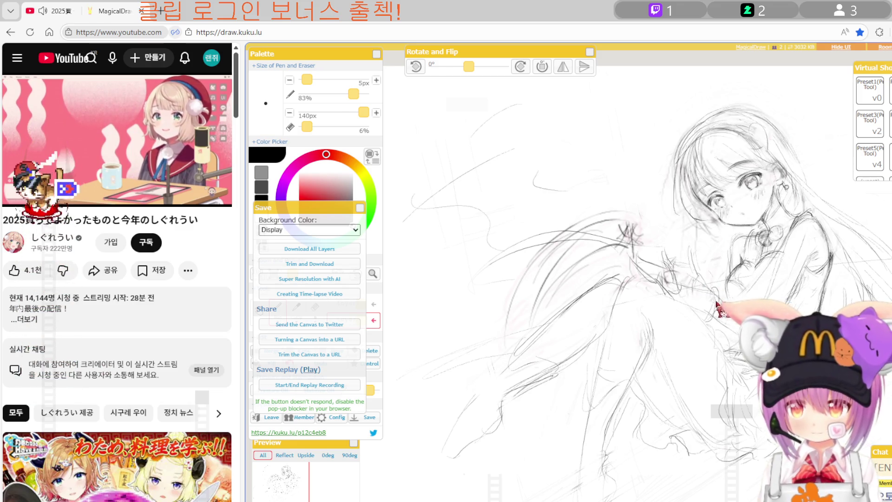
pyautogui.press('h')
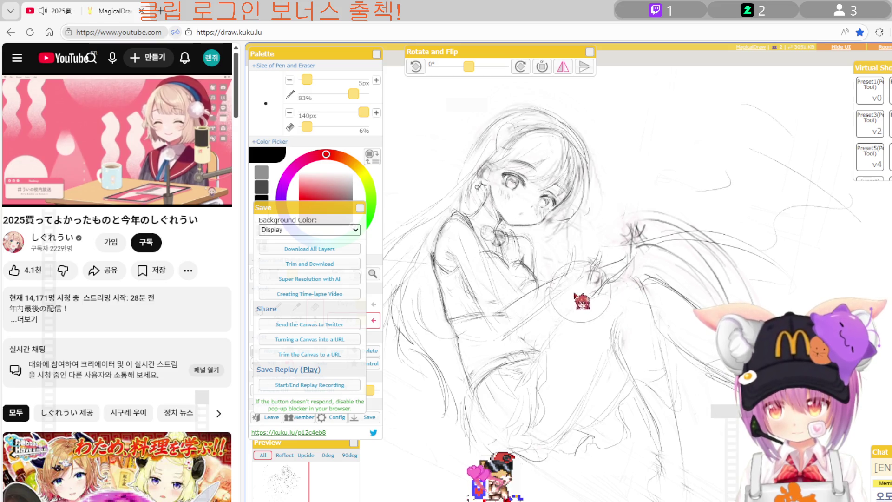
pyautogui.press('h')
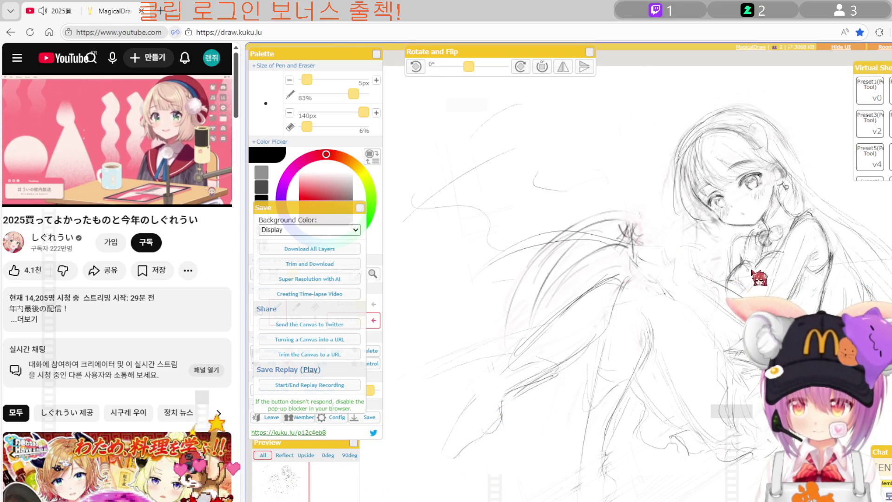
pyautogui.moveTo(752, 270); pyautogui.dragTo(721, 293)
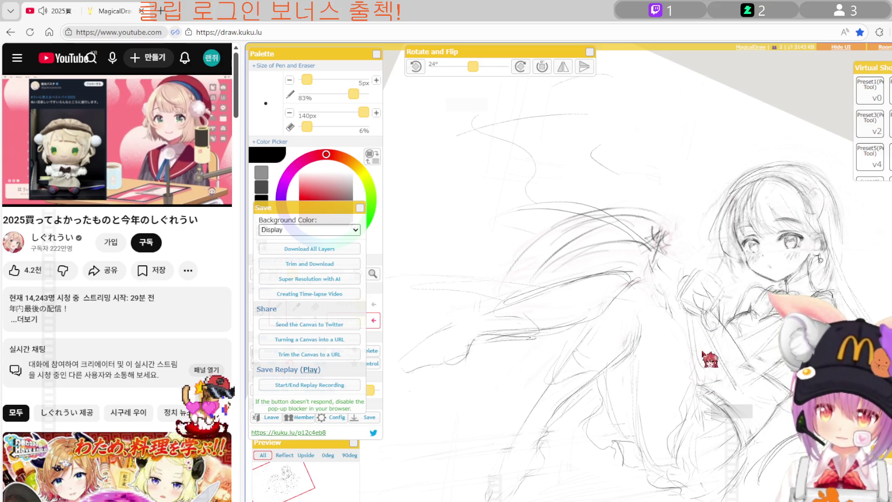
# Draw light pencil strokes down through the figure and mirror-check the proportions.
pyautogui.moveTo(669, 293); pyautogui.dragTo(672, 328)
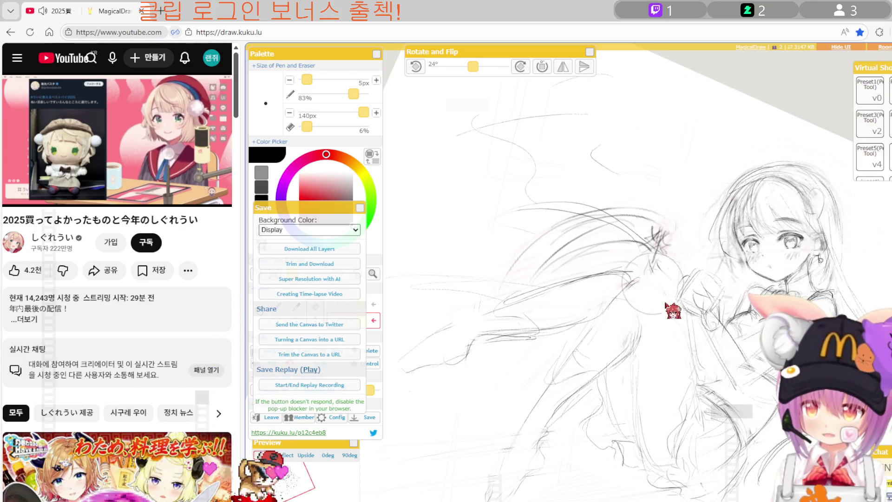
pyautogui.moveTo(671, 291); pyautogui.dragTo(675, 287)
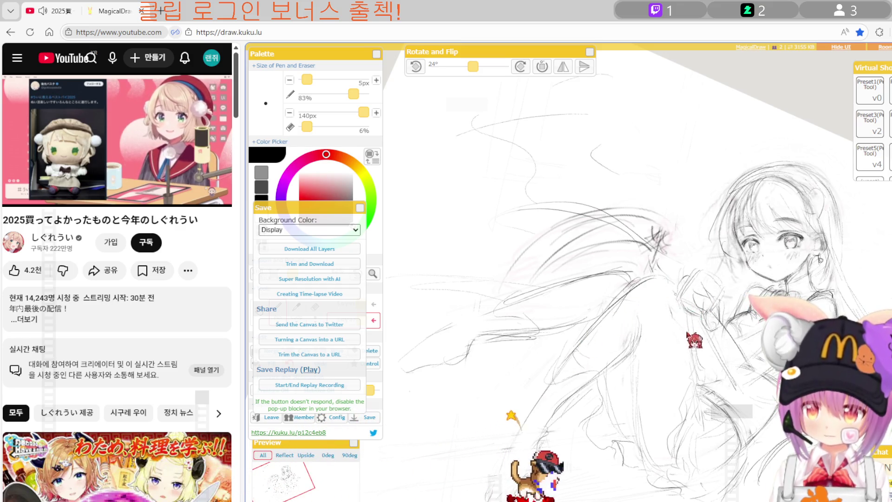
pyautogui.moveTo(675, 287); pyautogui.dragTo(725, 327)
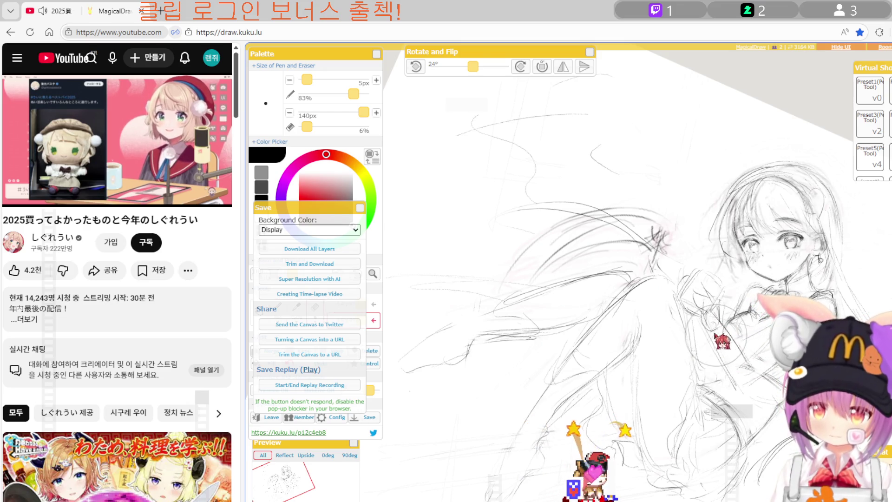
pyautogui.press('h')
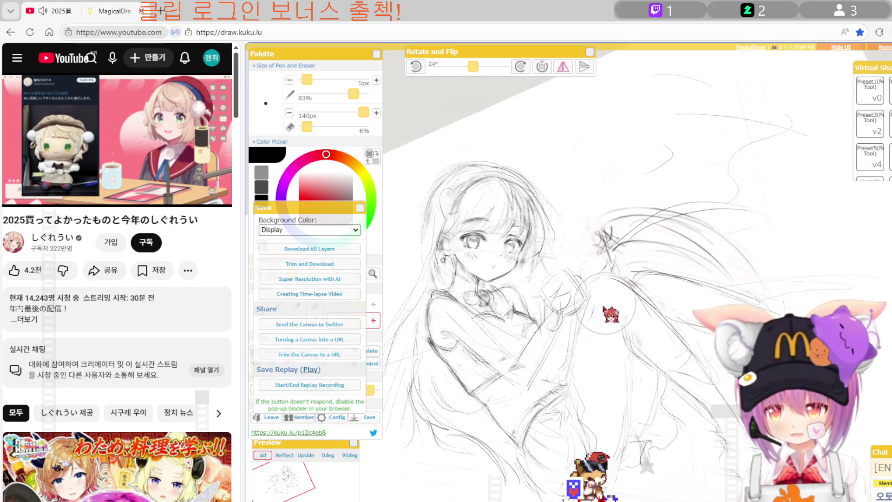
pyautogui.press('h')
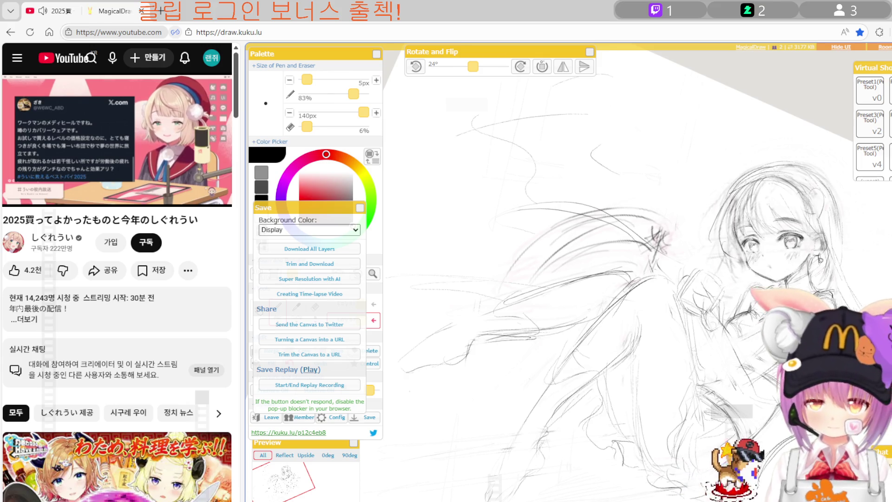
# Mirror the view again for a check, restore it, and straighten the rotation to 0°.
pyautogui.press('h')
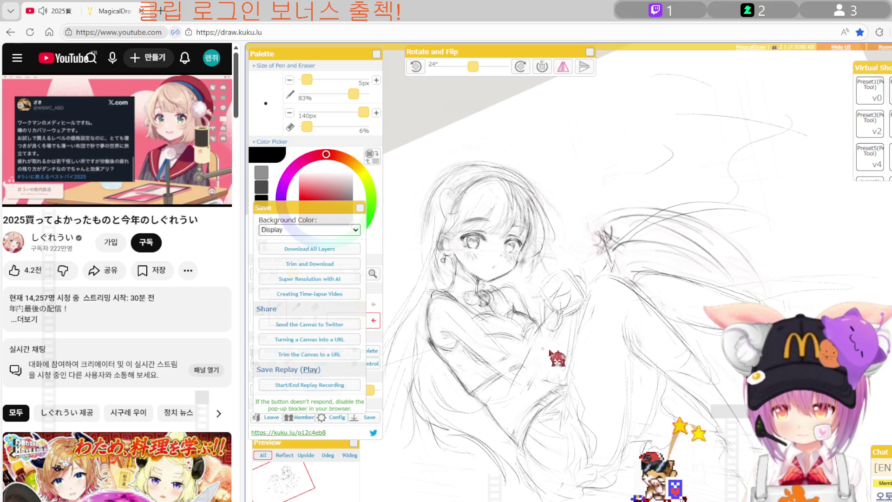
pyautogui.press('h')
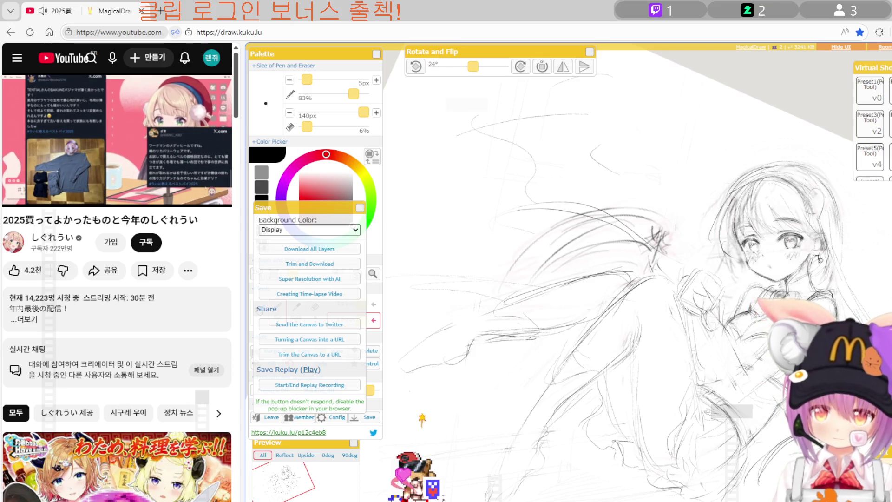
pyautogui.scroll(-1, 651, 278)
pyautogui.scroll(-2, 650, 278)
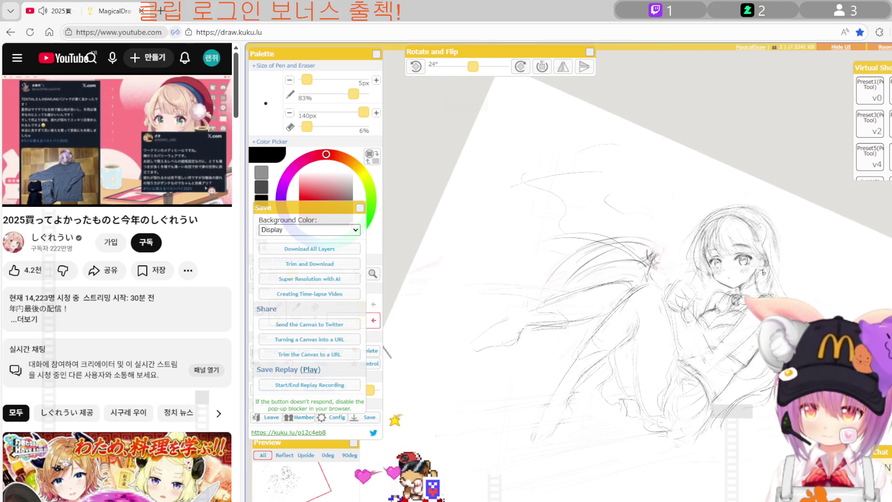
pyautogui.press('h')
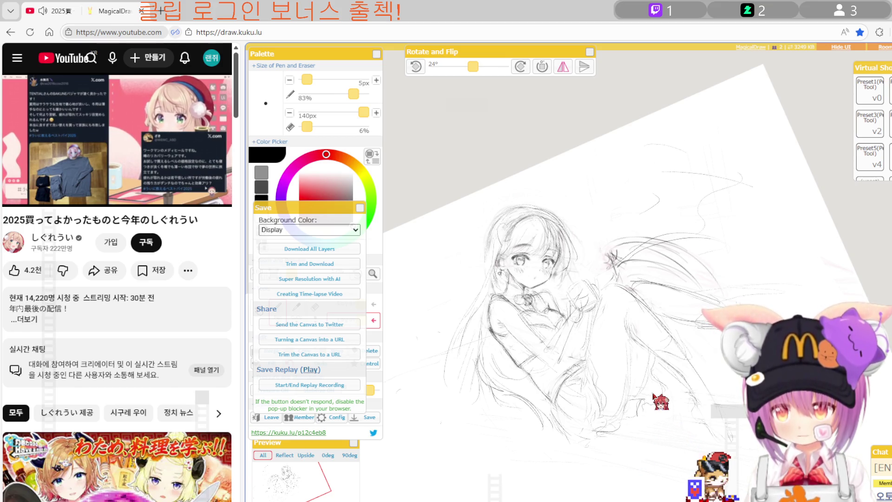
pyautogui.hscroll(-5, 632, 311)
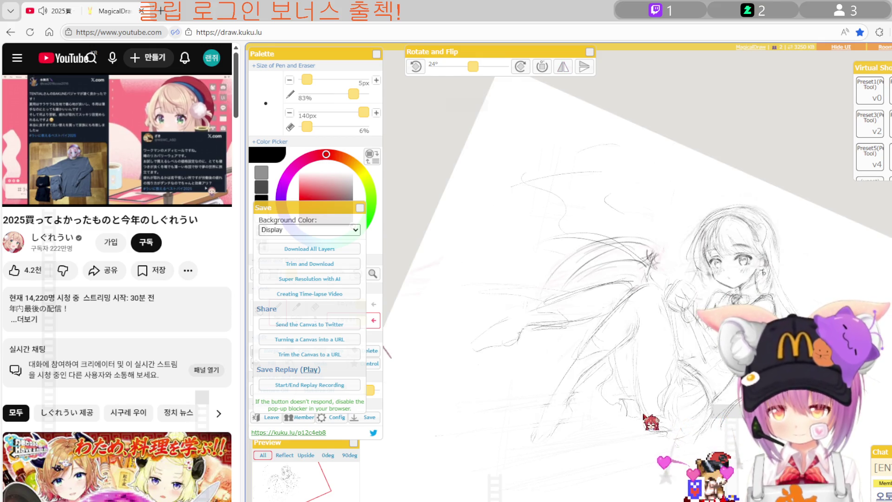
pyautogui.moveTo(473, 67); pyautogui.dragTo(468, 66)
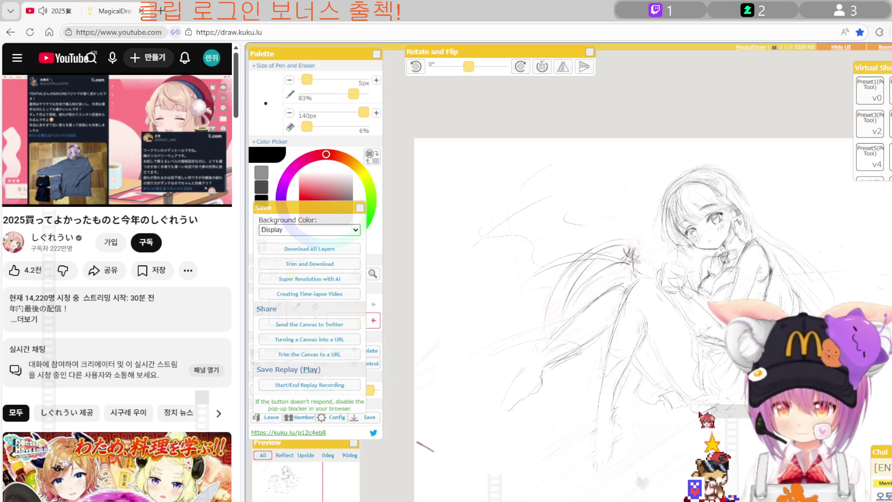
# Position the area-selection rectangle over the sketch and bring up the delete-method prompt.
pyautogui.scroll(-2, 650, 321)
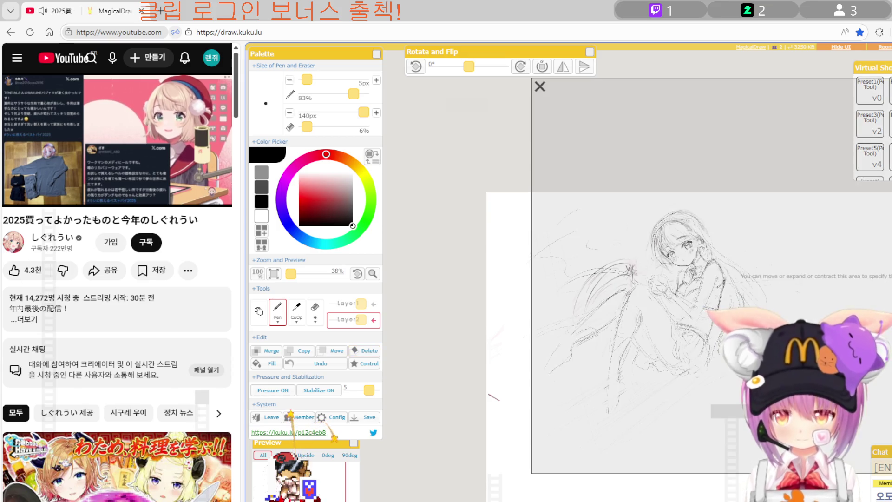
pyautogui.moveTo(711, 435); pyautogui.dragTo(560, 467)
pyautogui.press('Return')
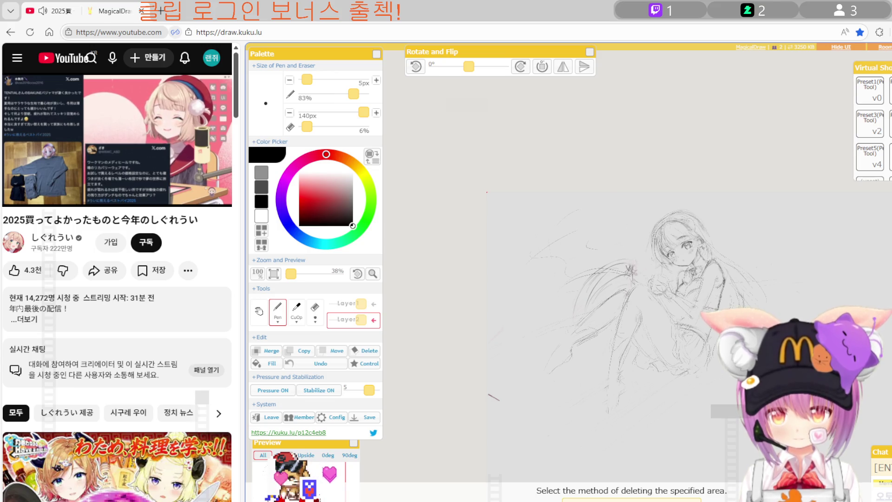
# Erase the sketch inside the marked area, leaving a blank canvas with Control showing 3000 × 3000.
pyautogui.press('Return')
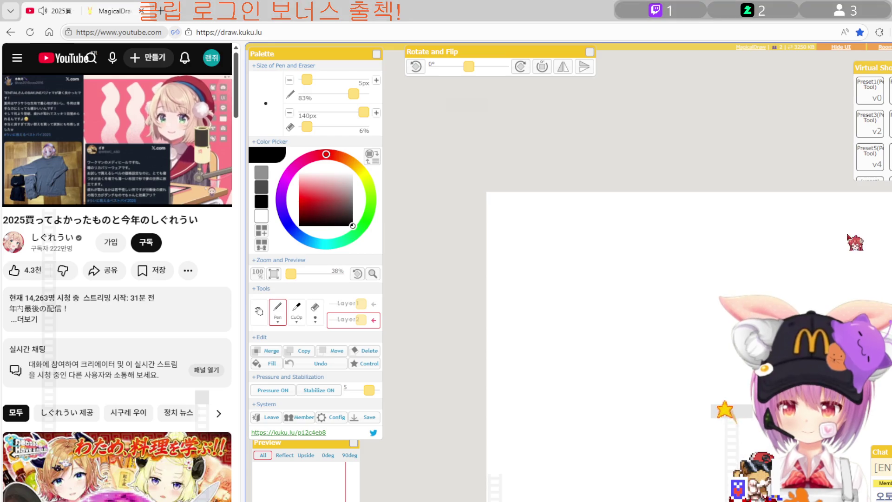
pyautogui.click(371, 363)
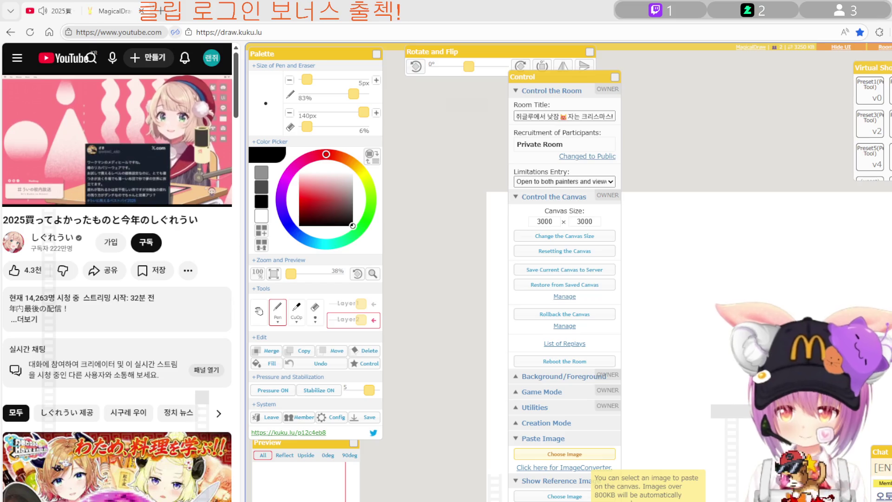
# Paste the sketch image, move it up and to the left, and commit it in place.
pyautogui.click(564, 453)
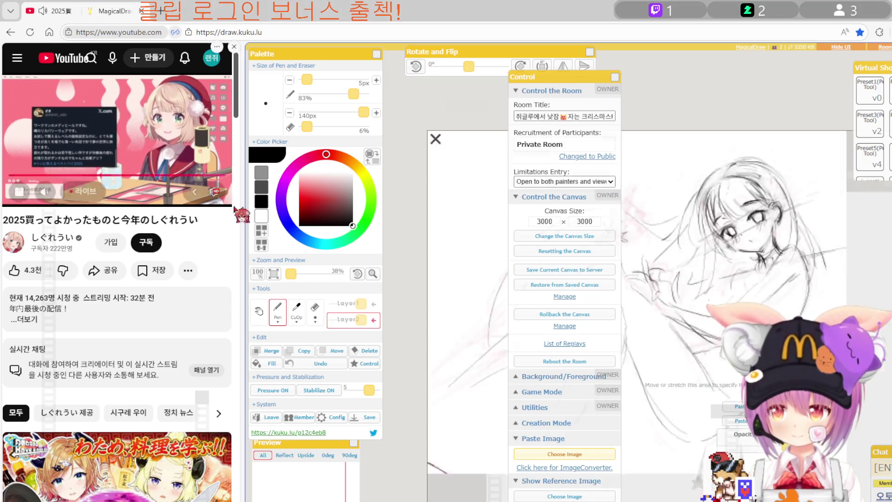
pyautogui.click(613, 77)
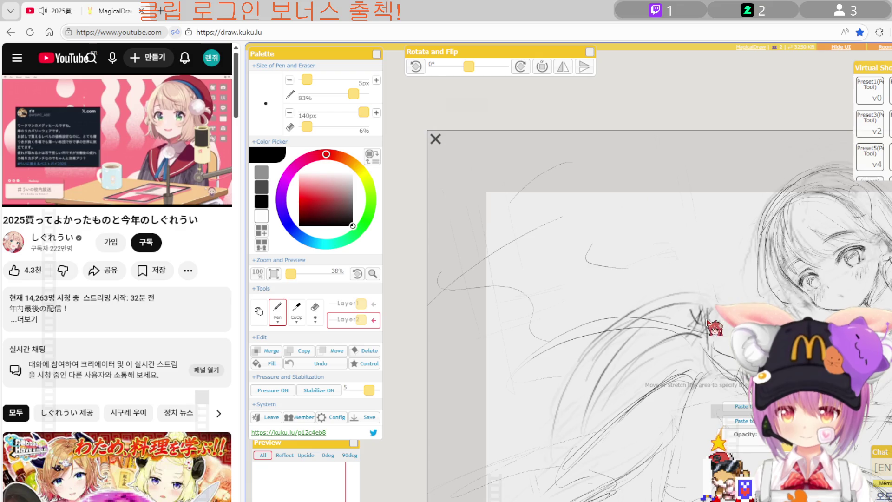
pyautogui.click(273, 273)
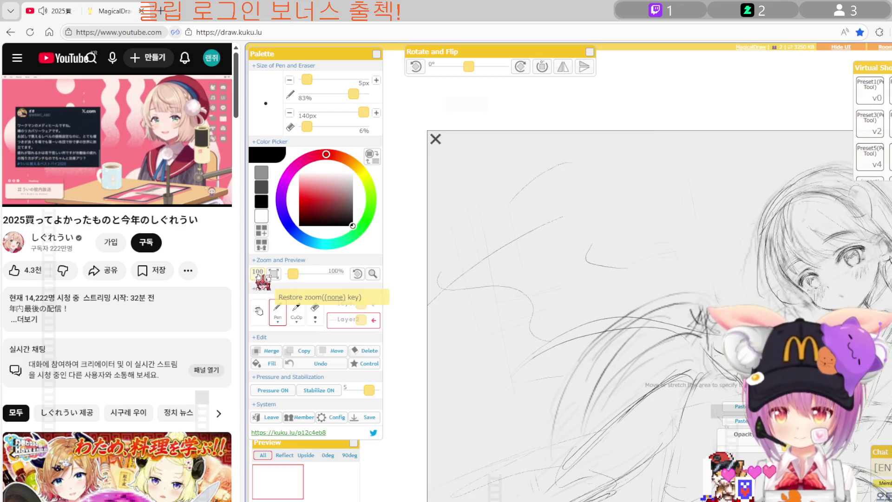
pyautogui.moveTo(507, 328)
pyautogui.mouseDown()
pyautogui.moveTo(428, 317)
pyautogui.moveTo(443, 309)
pyautogui.mouseUp()
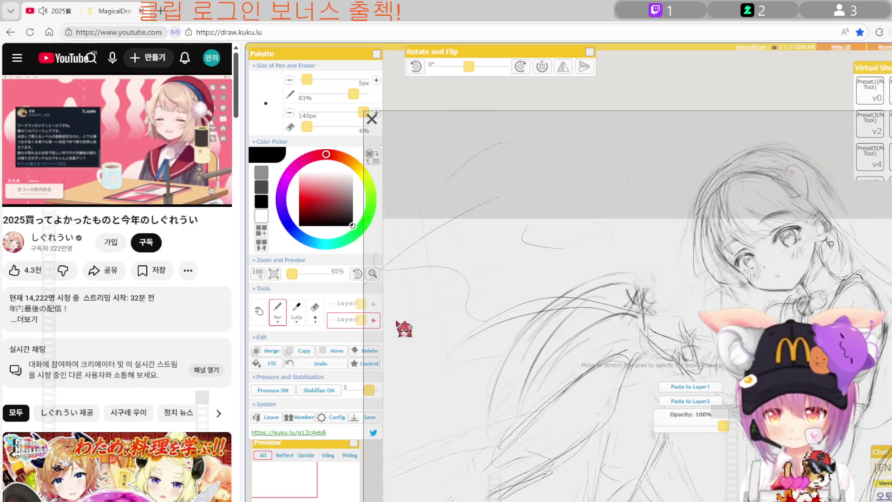
pyautogui.scroll(1, 636, 297)
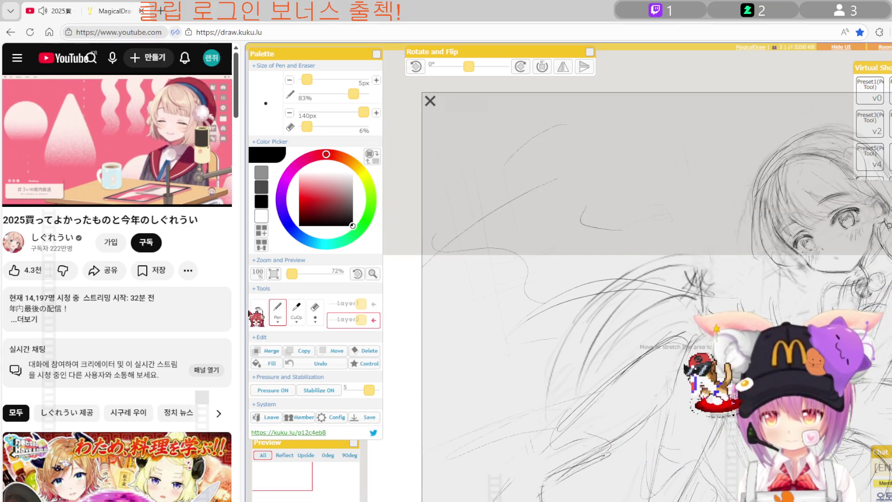
pyautogui.click(258, 314)
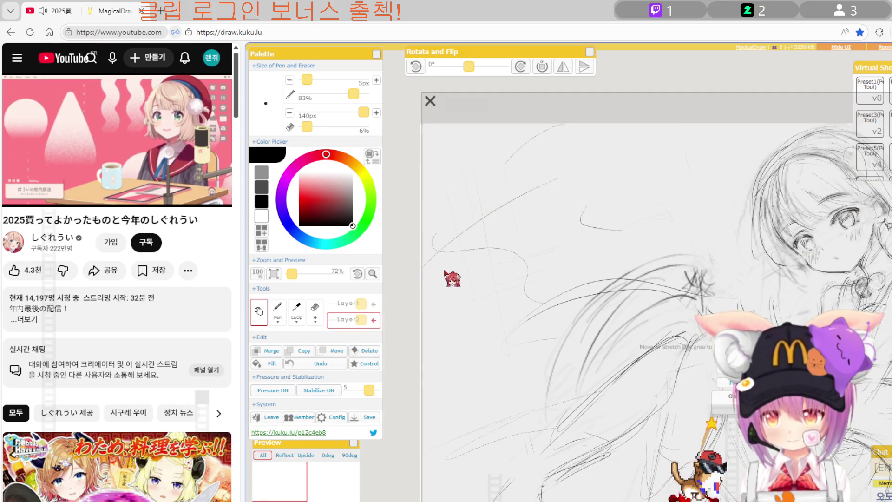
pyautogui.moveTo(484, 288); pyautogui.dragTo(484, 319)
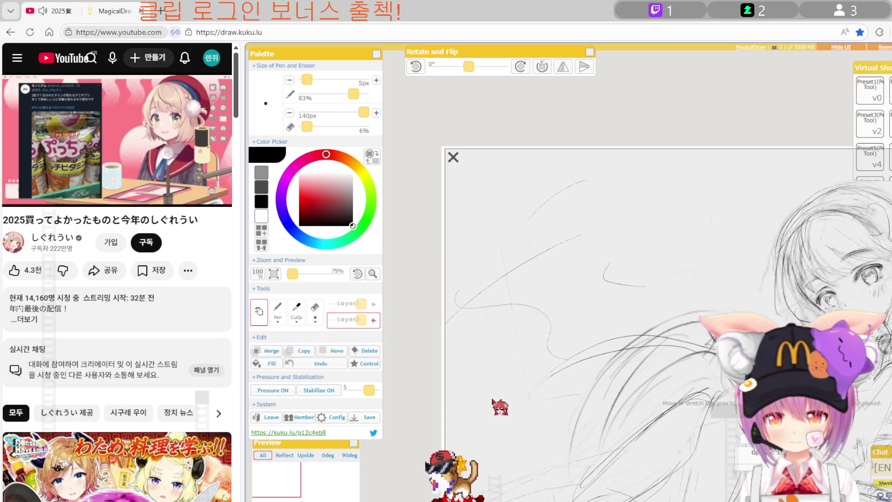
pyautogui.press('Escape')
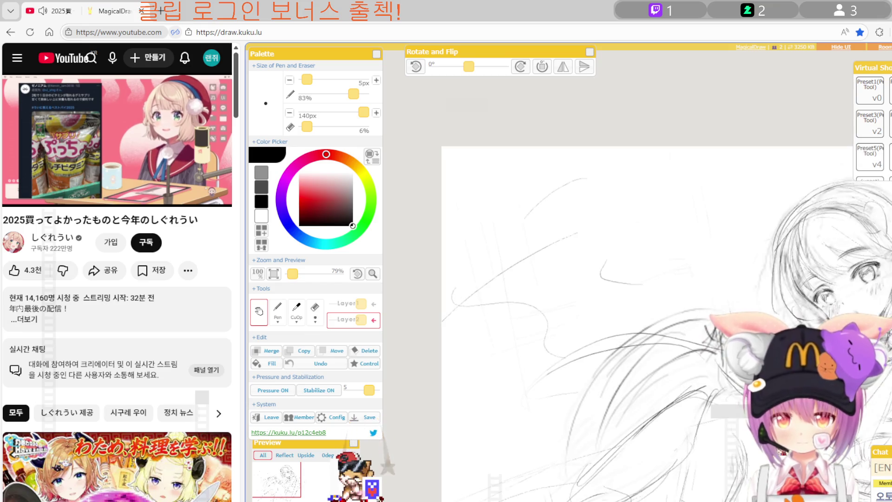
pyautogui.scroll(-2, 664, 325)
pyautogui.scroll(-2, 664, 325)
pyautogui.scroll(-1, 664, 325)
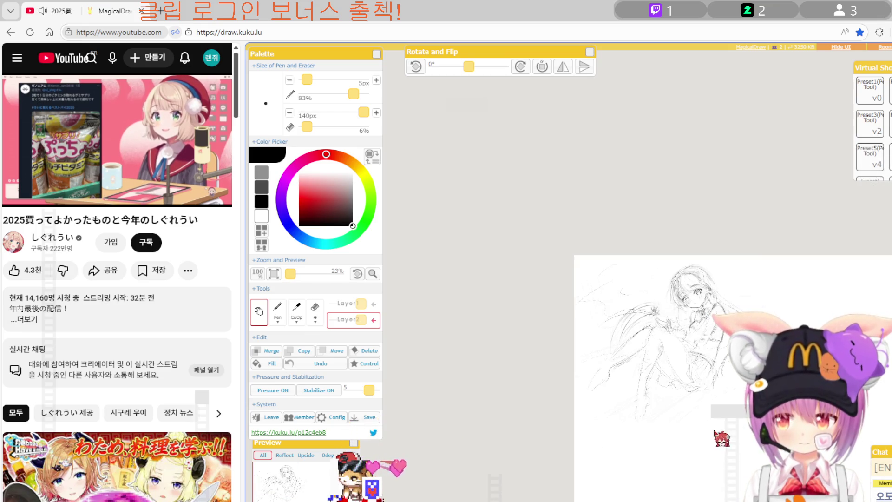
pyautogui.scroll(-1, 664, 325)
pyautogui.scroll(3, 636, 312)
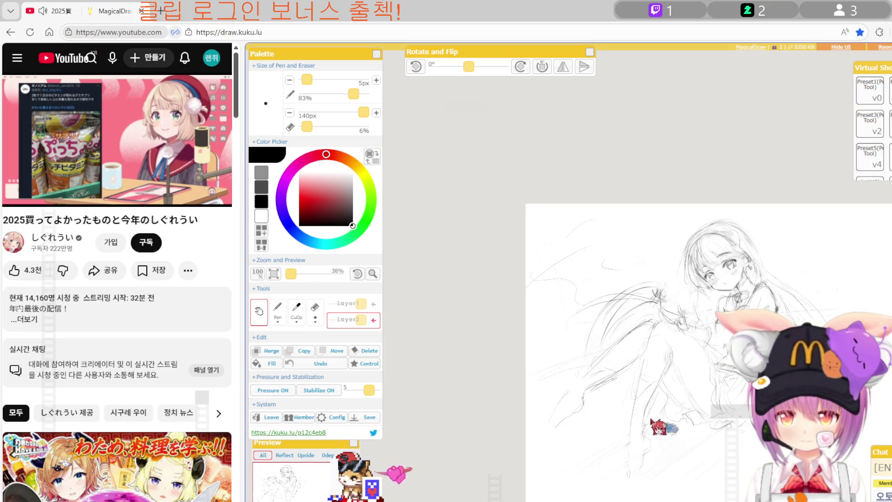
pyautogui.click(337, 350)
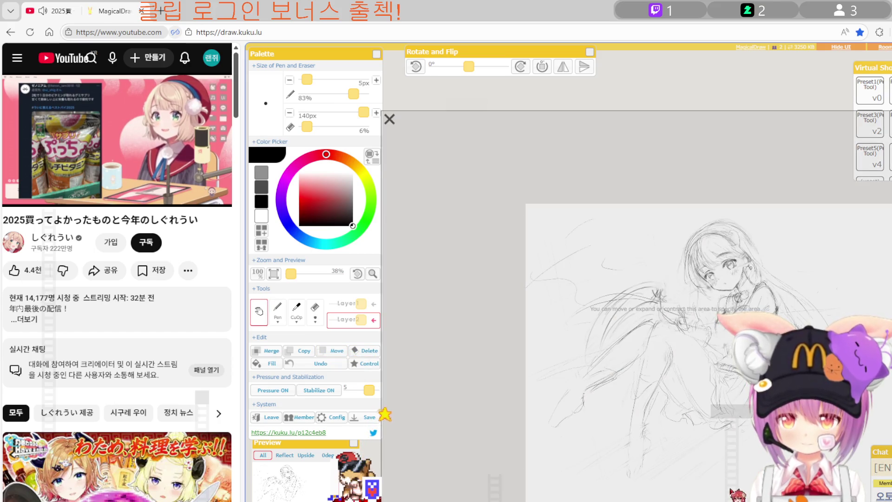
pyautogui.press('Escape')
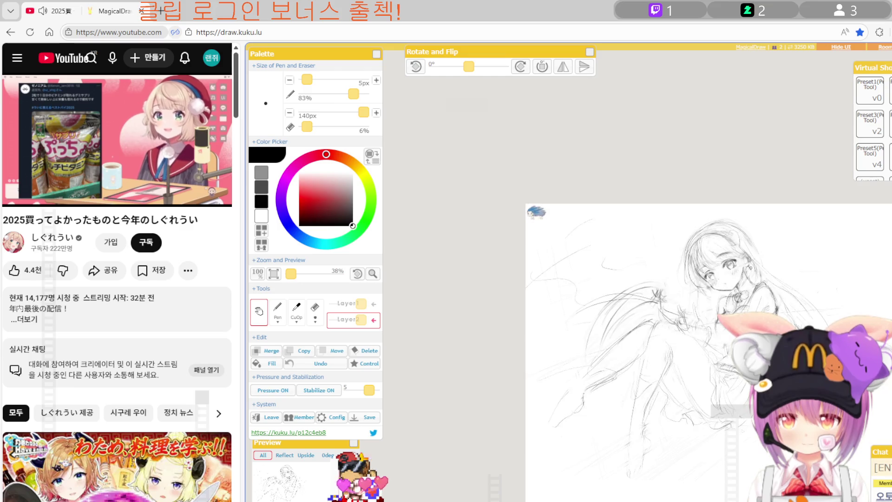
pyautogui.scroll(1, 636, 312)
pyautogui.scroll(1, 636, 312)
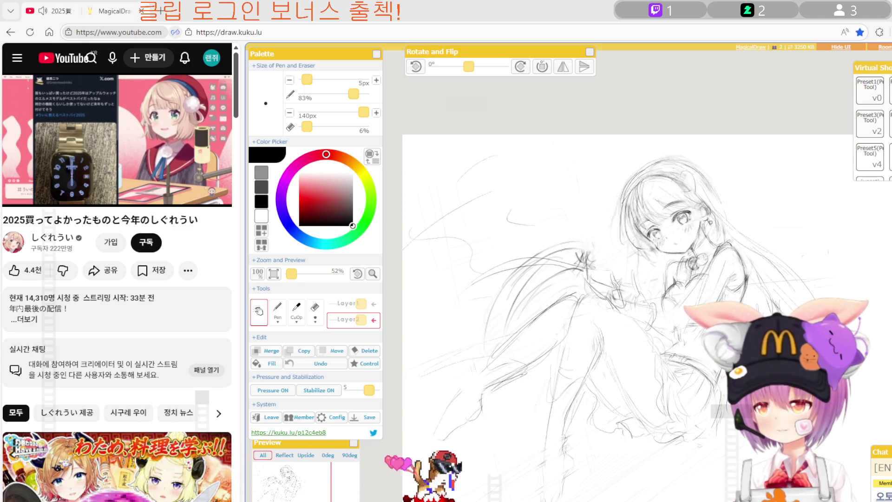
pyautogui.scroll(-5, 632, 205)
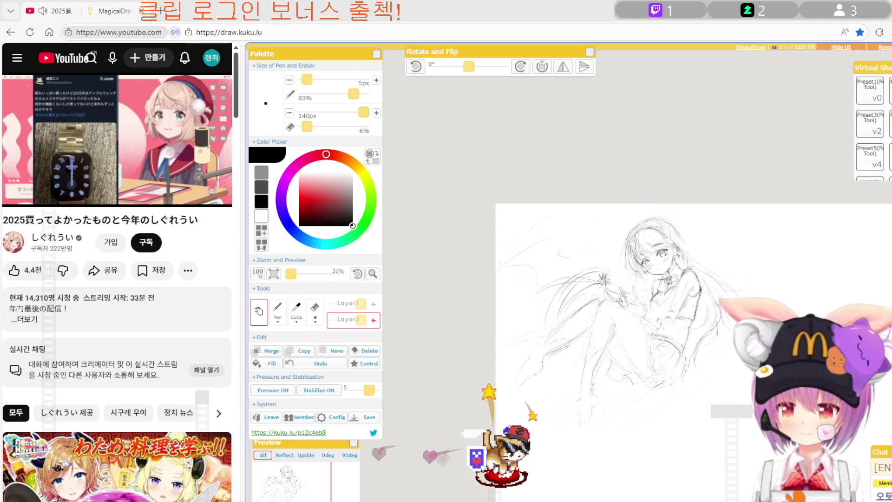